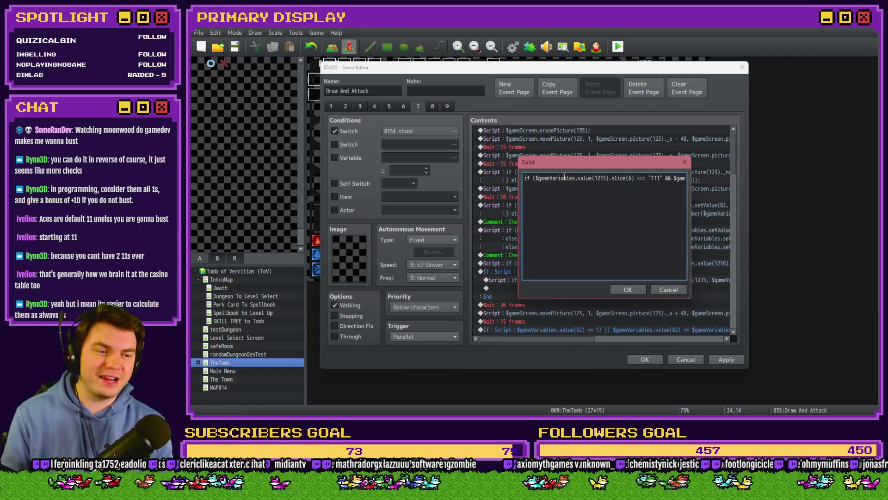
{"action": "key", "text": "End"}
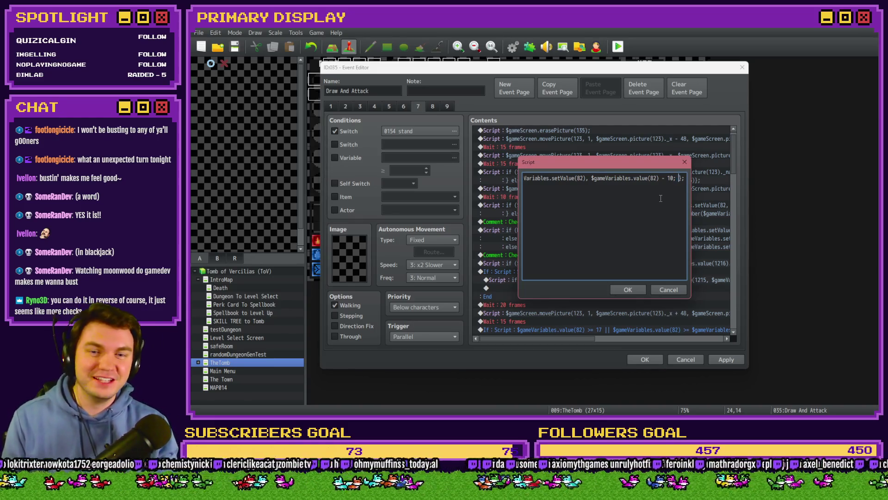
{"action": "key", "text": "shift+Left"}
{"action": "key", "text": "shift+Left"}
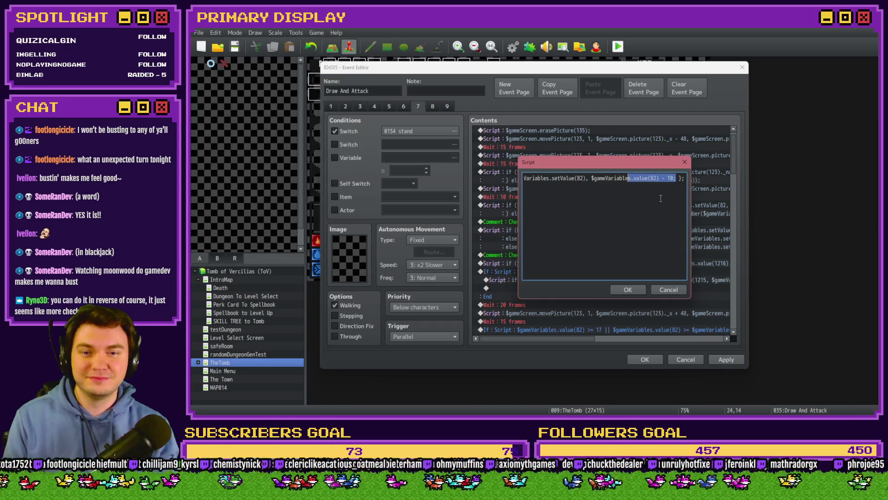
{"action": "key", "text": "shift+Right"}
{"action": "key", "text": "shift+Right"}
{"action": "key", "text": "shift+Right"}
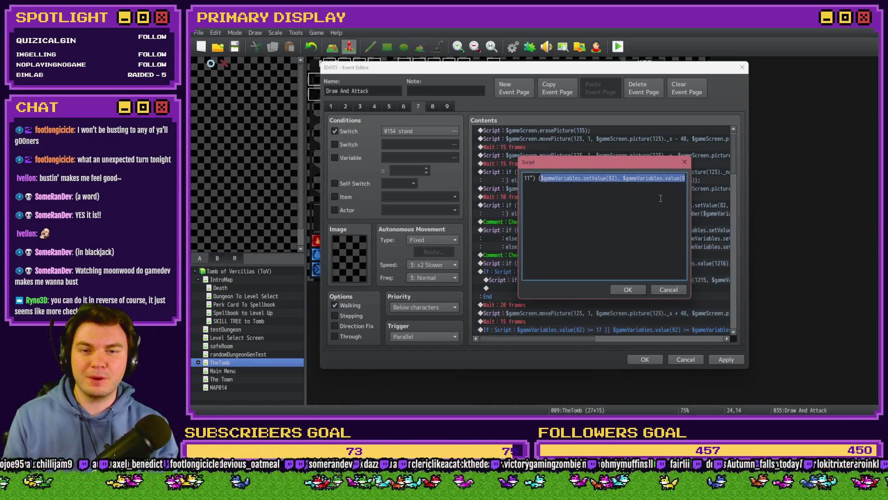
{"action": "key", "text": "End"}
{"action": "type", "text": "};"}
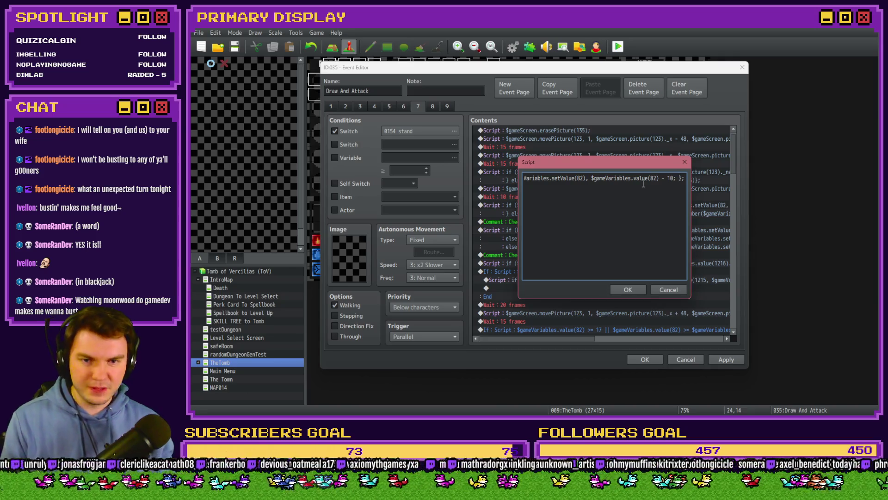
{"action": "left_click", "coordinate": [640, 289]}
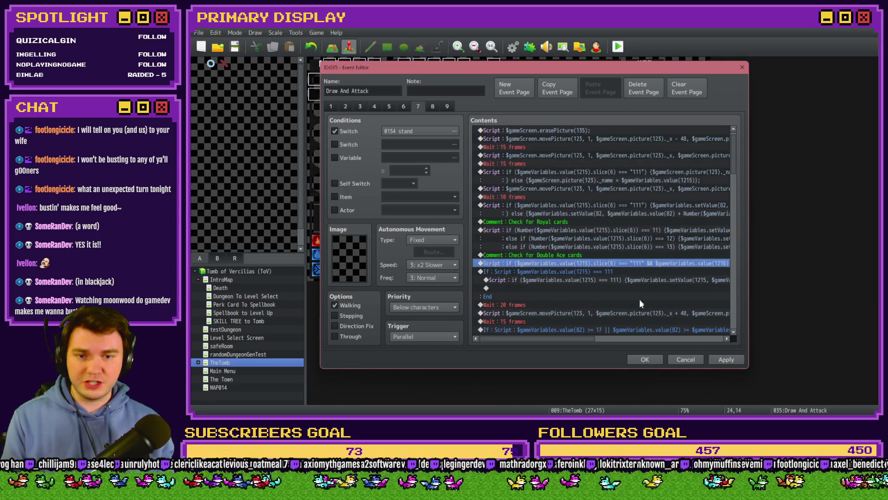
{"action": "left_click", "coordinate": [726, 360]}
{"action": "left_click", "coordinate": [360, 108]}
{"action": "scroll", "coordinate": [562, 247], "scroll_direction": "down", "scroll_amount": 6}
{"action": "double_click", "coordinate": [585, 199]}
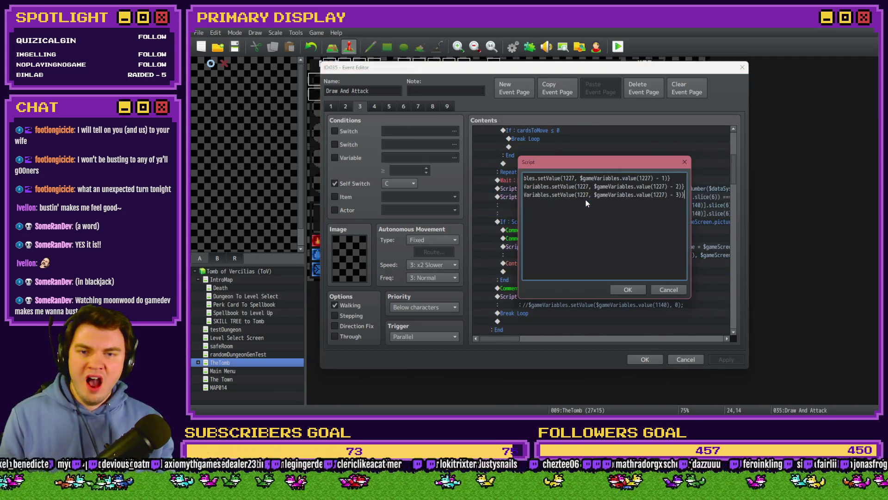
{"action": "mouse_move", "coordinate": [585, 179]}
{"action": "left_mouse_down"}
{"action": "mouse_move", "coordinate": [523, 178]}
{"action": "mouse_move", "coordinate": [688, 176]}
{"action": "mouse_move", "coordinate": [672, 178]}
{"action": "left_mouse_up"}
{"action": "left_click", "coordinate": [567, 178]}
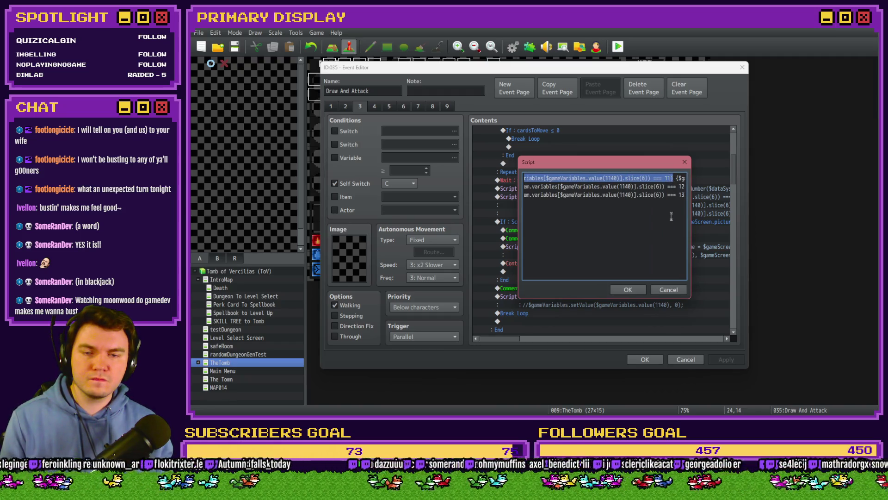
{"action": "left_click", "coordinate": [654, 291]}
{"action": "left_click", "coordinate": [417, 106]}
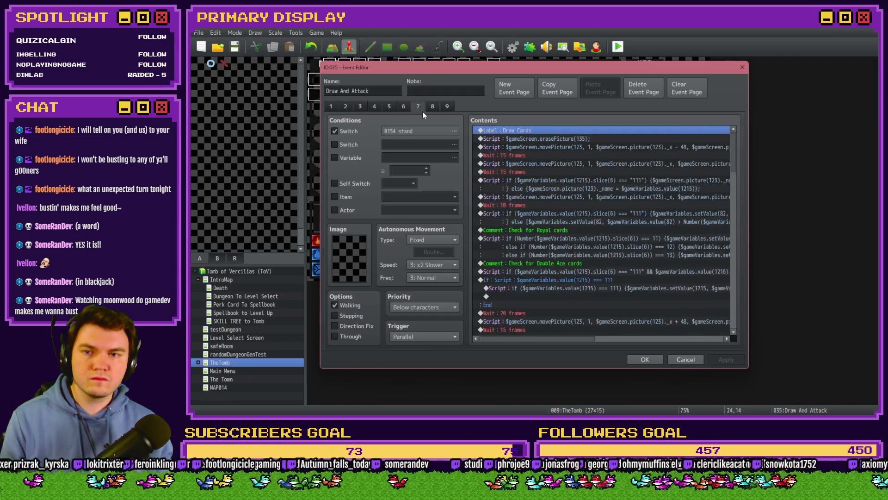
{"action": "scroll", "coordinate": [627, 248], "scroll_direction": "down", "scroll_amount": 3}
{"action": "left_click", "coordinate": [601, 196]}
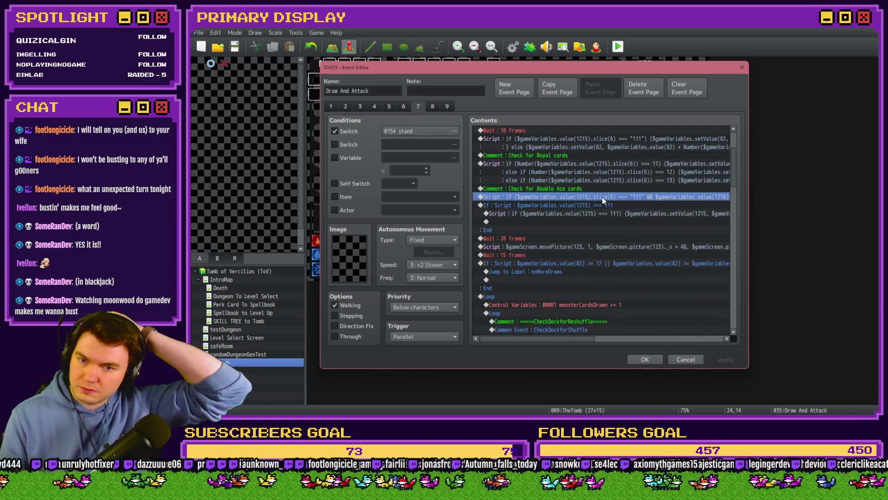
{"action": "double_click", "coordinate": [603, 197]}
{"action": "left_click", "coordinate": [631, 202]}
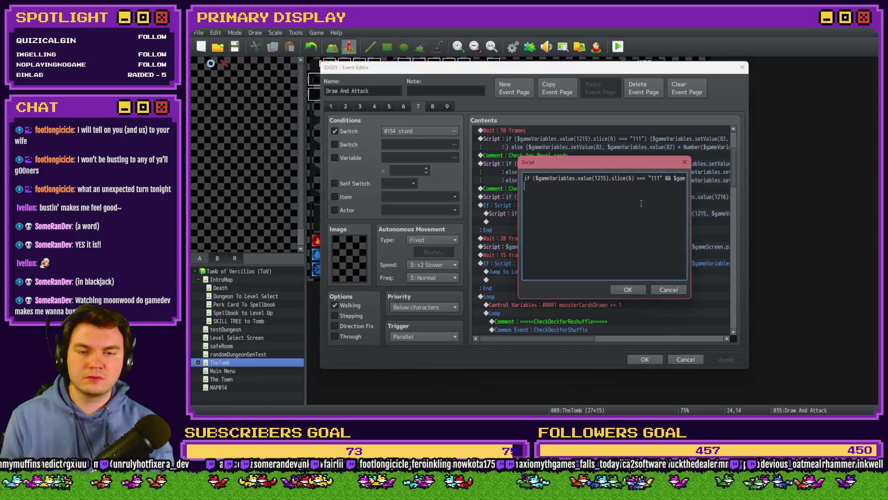
{"action": "key", "text": "ctrl+a"}
{"action": "left_click", "coordinate": [549, 186]}
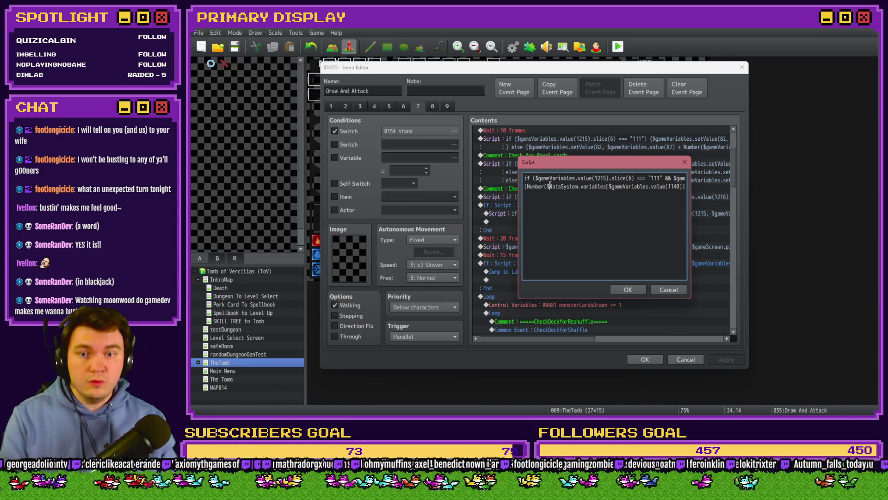
{"action": "left_click_drag", "start_coordinate": [544, 186], "coordinate": [520, 187]}
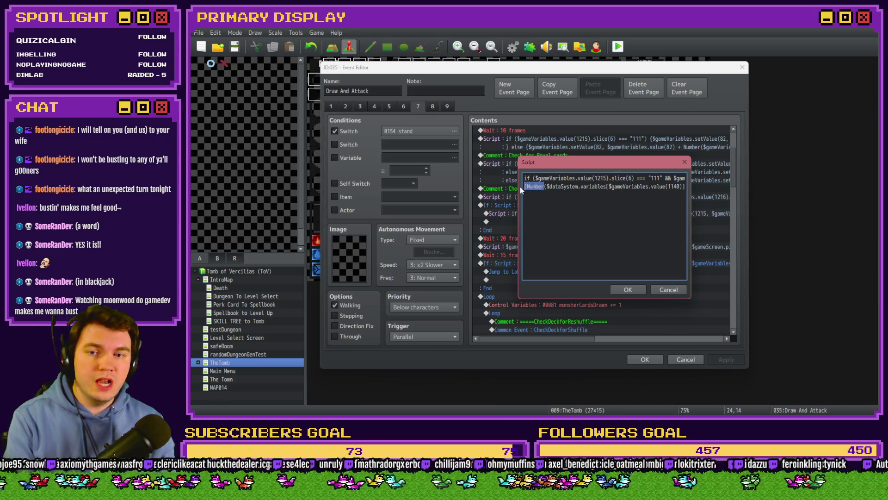
{"action": "key", "text": "BackSpace"}
{"action": "key", "text": "Delete"}
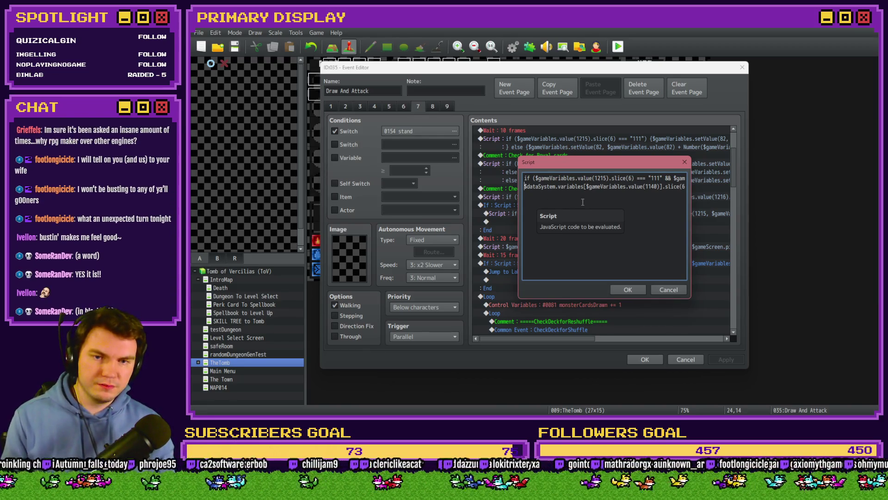
{"action": "left_click", "coordinate": [658, 187]}
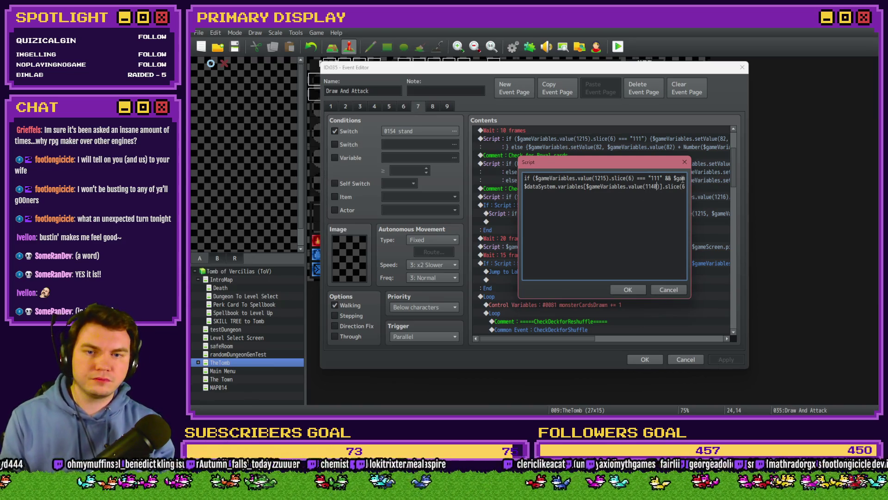
{"action": "key", "text": "BackSpace"}
{"action": "key", "text": "BackSpace"}
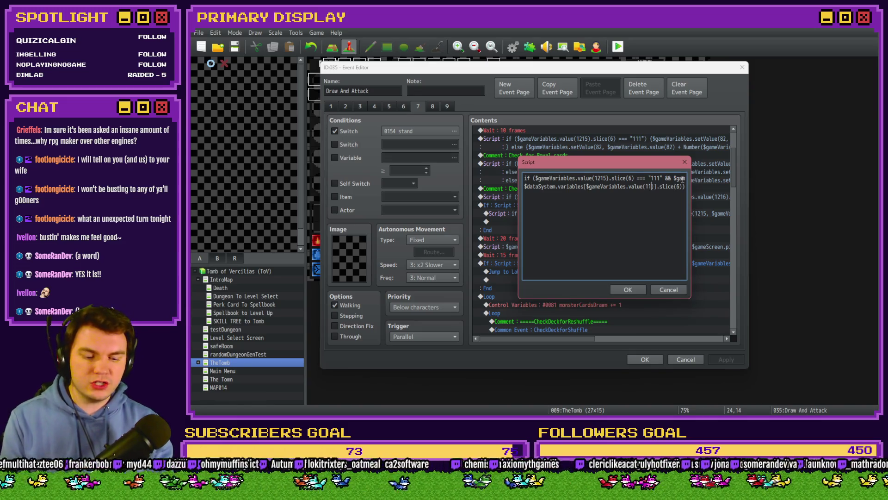
{"action": "type", "text": "15"}
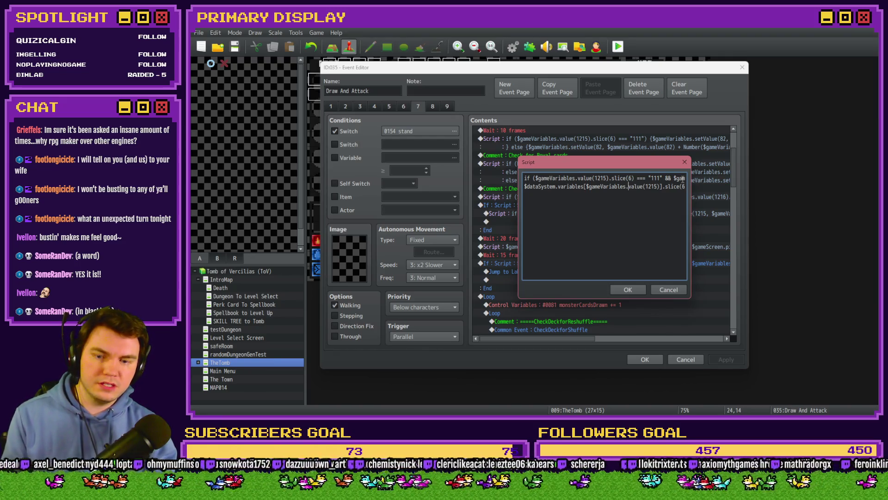
{"action": "type", "text": "setV"}
{"action": "key", "text": "Delete"}
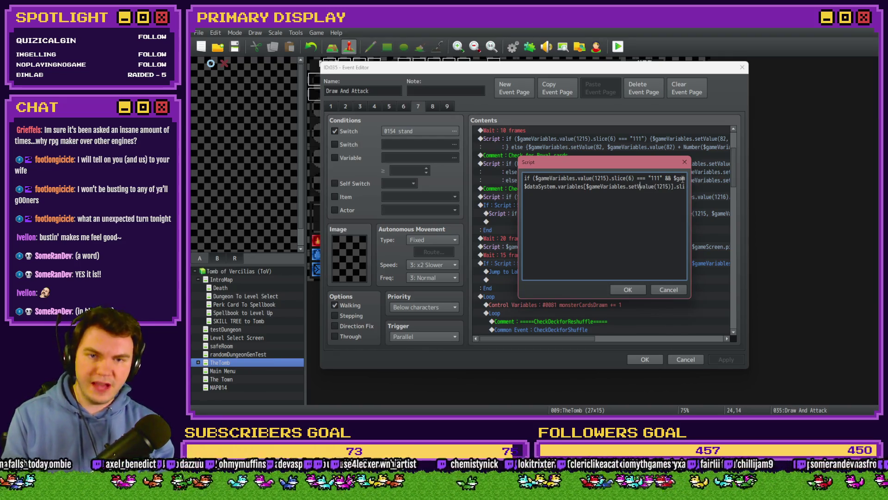
{"action": "key", "text": "Delete"}
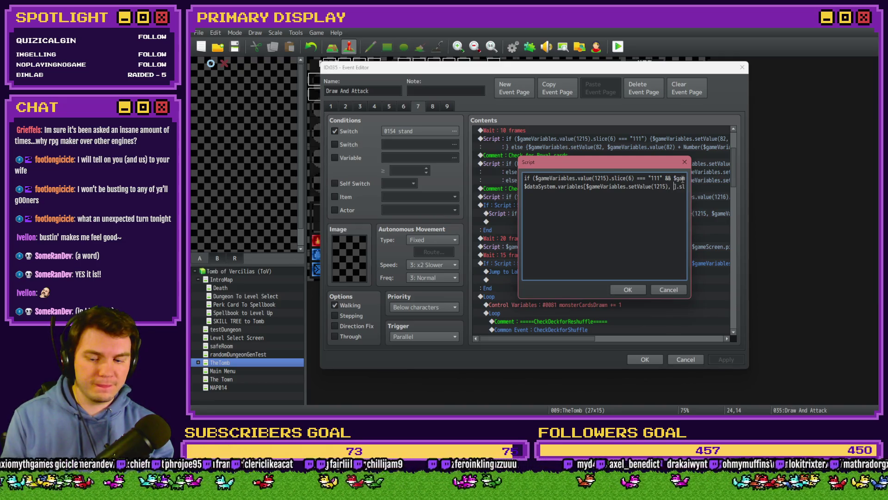
{"action": "type", "text": "gameVariab"}
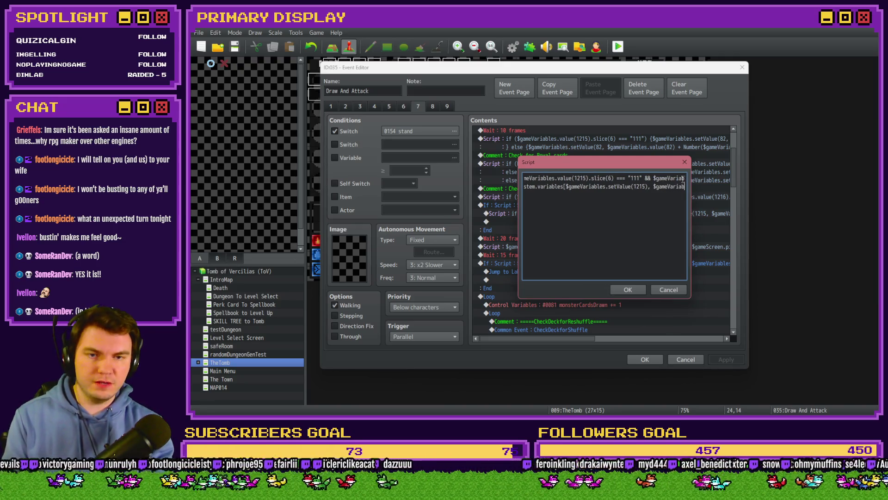
{"action": "type", "text": "bles.value()2"}
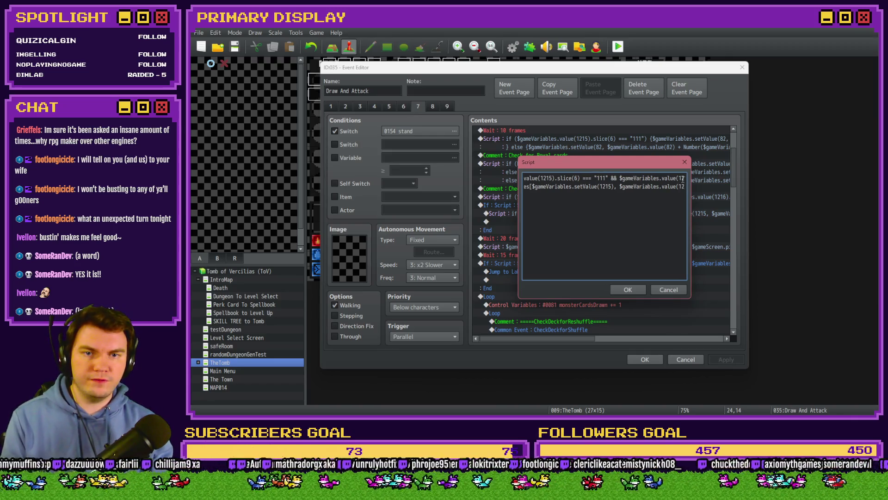
{"action": "type", "text": "15"}
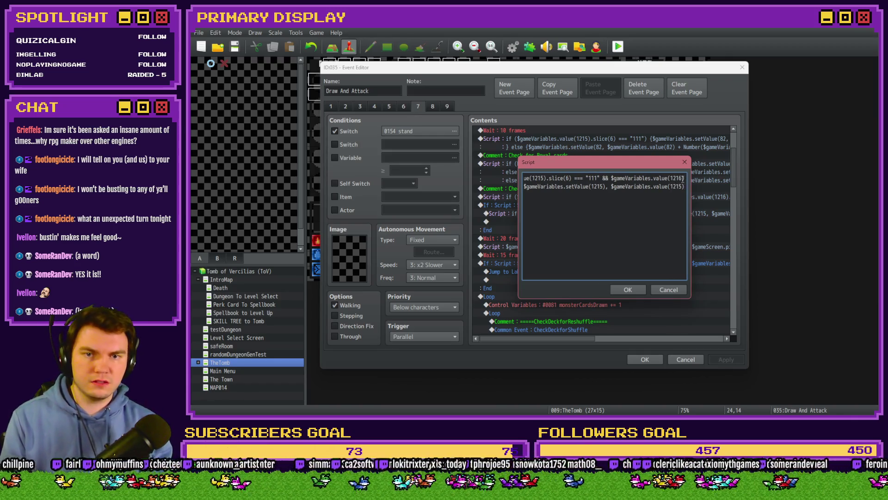
{"action": "type", "text": ".slice(6))"}
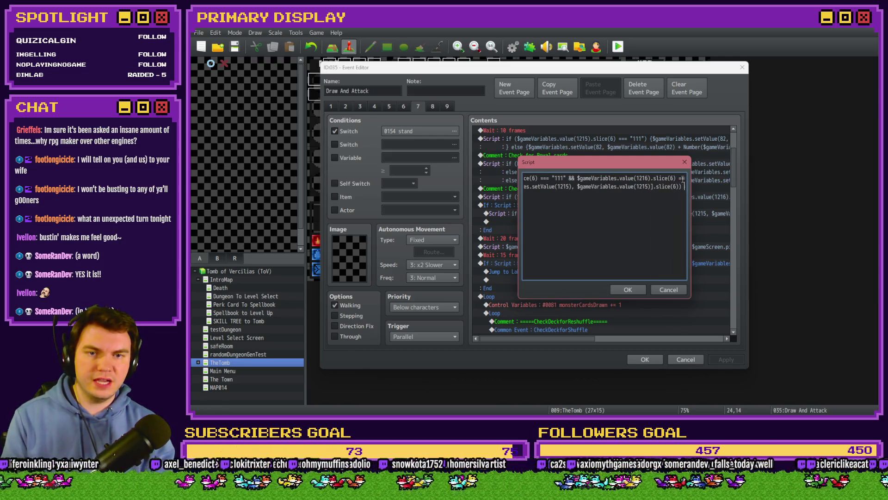
{"action": "key", "text": "BackSpace"}
{"action": "type", "text": "0,"}
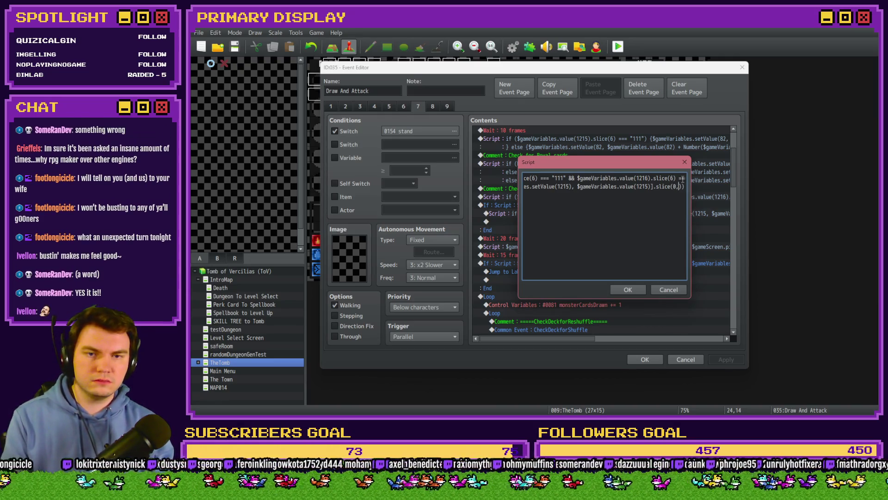
{"action": "type", "text": "-2)) === \"11\")"}
{"action": "key", "text": "BackSpace"}
{"action": "key", "text": "BackSpace"}
{"action": "key", "text": "BackSpace"}
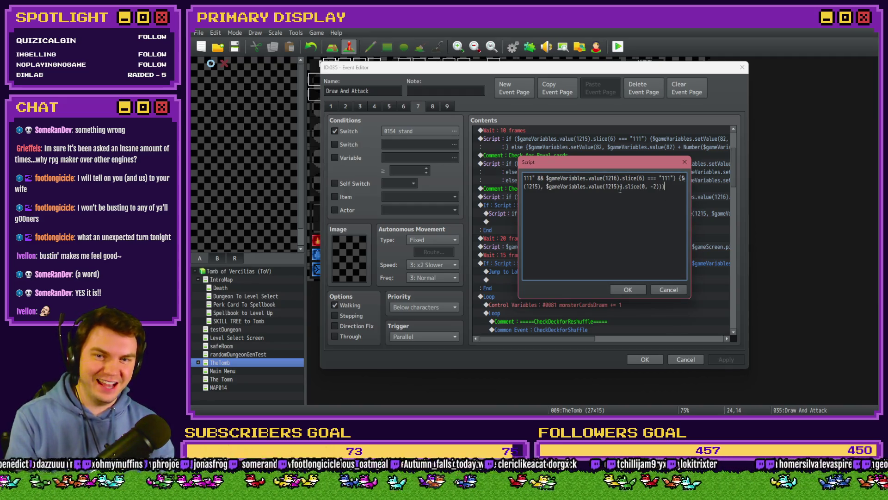
{"action": "mouse_move", "coordinate": [558, 186]}
{"action": "left_mouse_down"}
{"action": "mouse_move", "coordinate": [513, 193]}
{"action": "mouse_move", "coordinate": [525, 187]}
{"action": "left_mouse_up"}
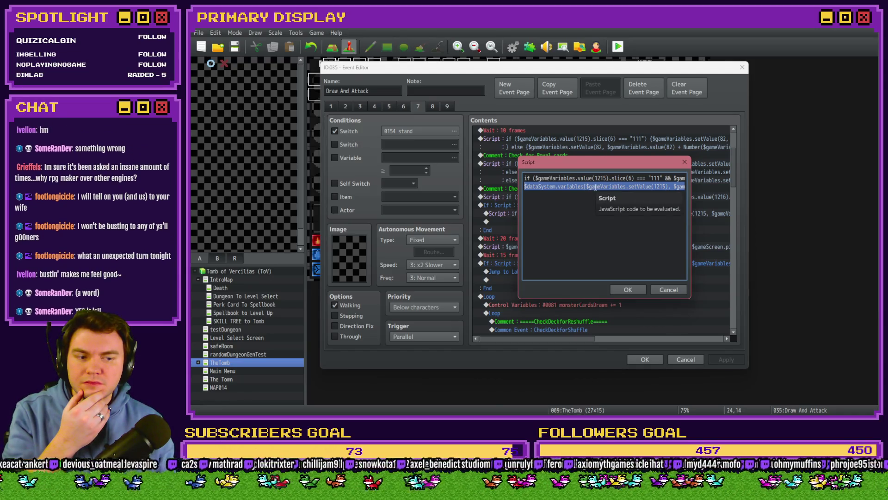
{"action": "left_click", "coordinate": [626, 187]}
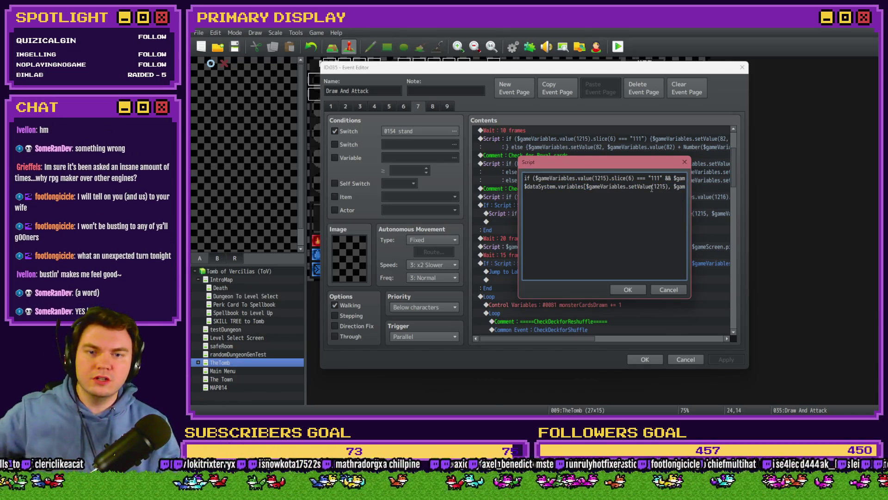
{"action": "key", "text": "BackSpace"}
{"action": "key", "text": "BackSpace"}
{"action": "key", "text": "BackSpace"}
{"action": "type", "text": "v"}
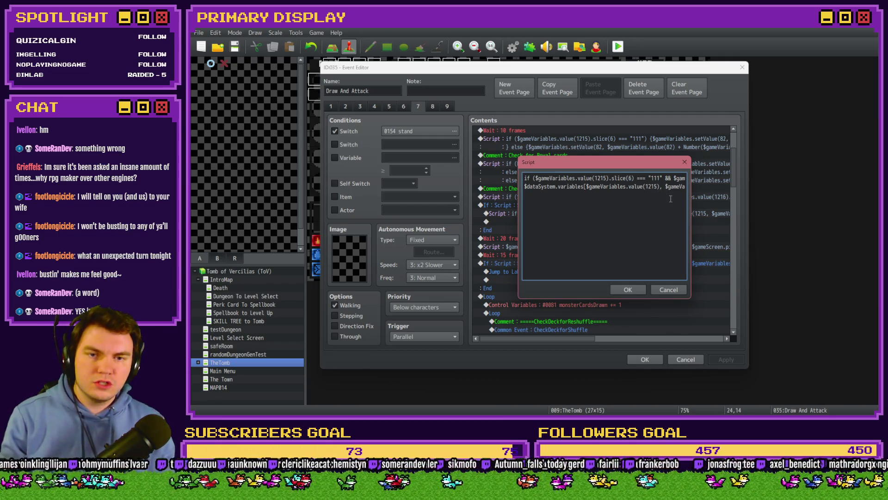
{"action": "key", "text": "Delete"}
{"action": "key", "text": "Delete"}
{"action": "key", "text": "Delete"}
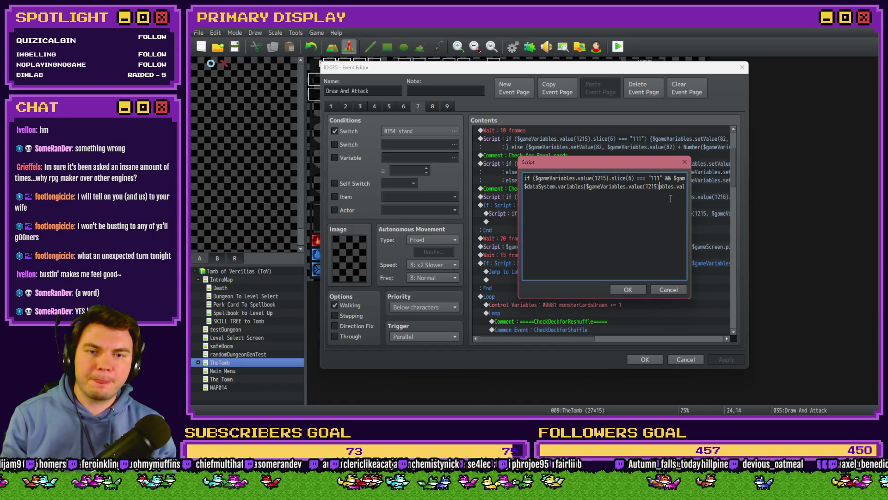
{"action": "key", "text": "Delete"}
{"action": "key", "text": "Delete"}
{"action": "key", "text": "Delete"}
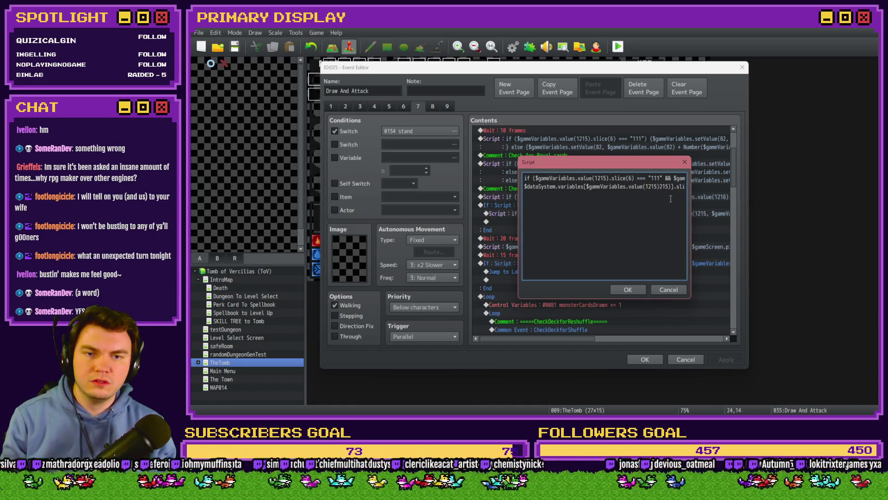
{"action": "key", "text": "Delete"}
{"action": "key", "text": "Delete"}
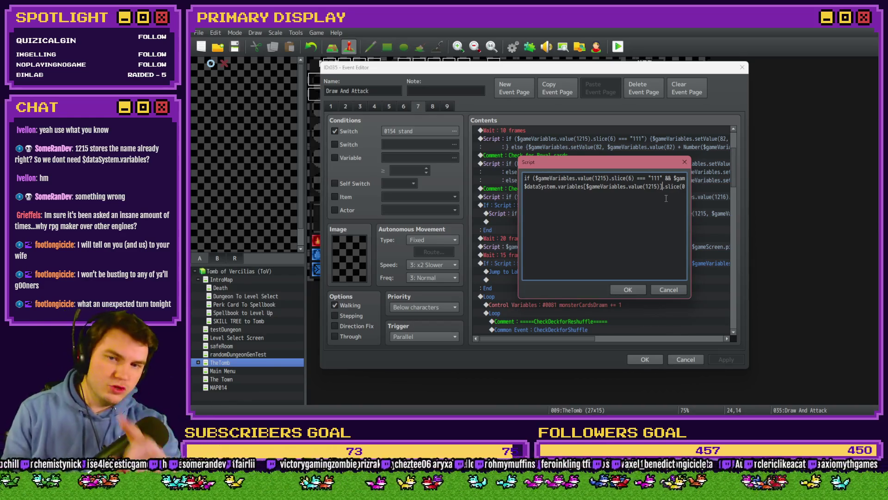
{"action": "left_click_drag", "start_coordinate": [595, 186], "coordinate": [506, 187]}
{"action": "left_click", "coordinate": [552, 188]}
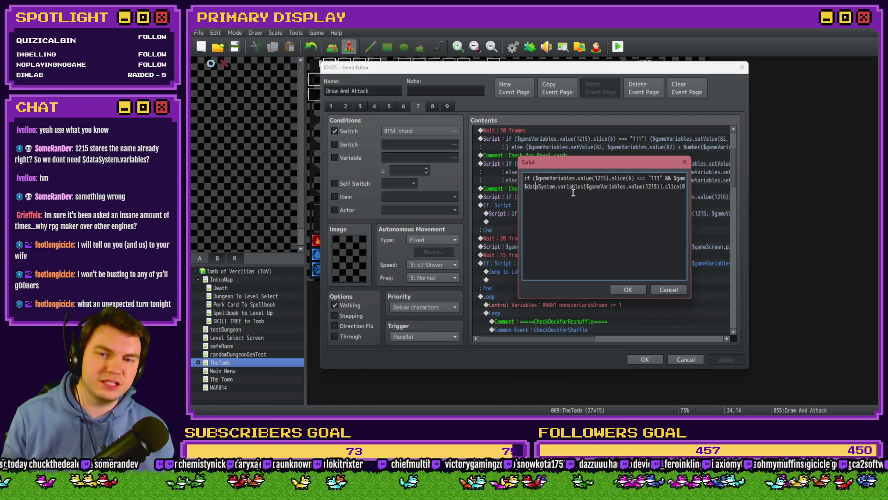
{"action": "left_click_drag", "start_coordinate": [585, 186], "coordinate": [520, 186]}
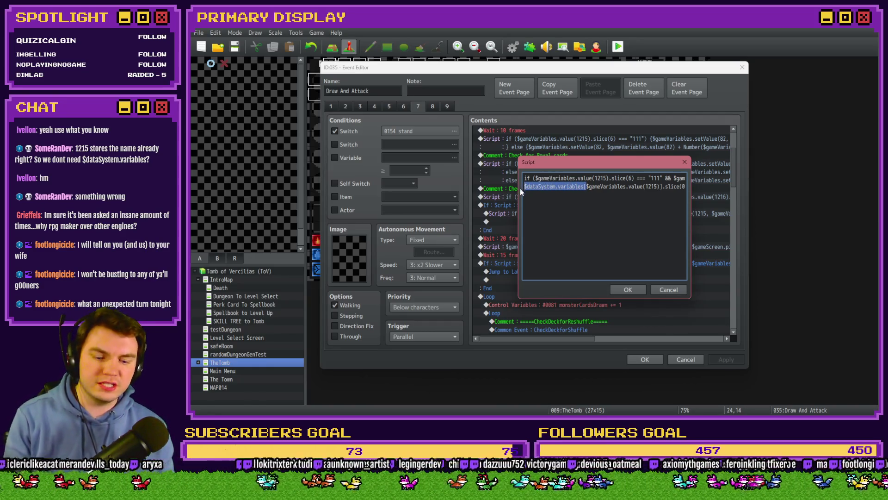
{"action": "key", "text": "BackSpace"}
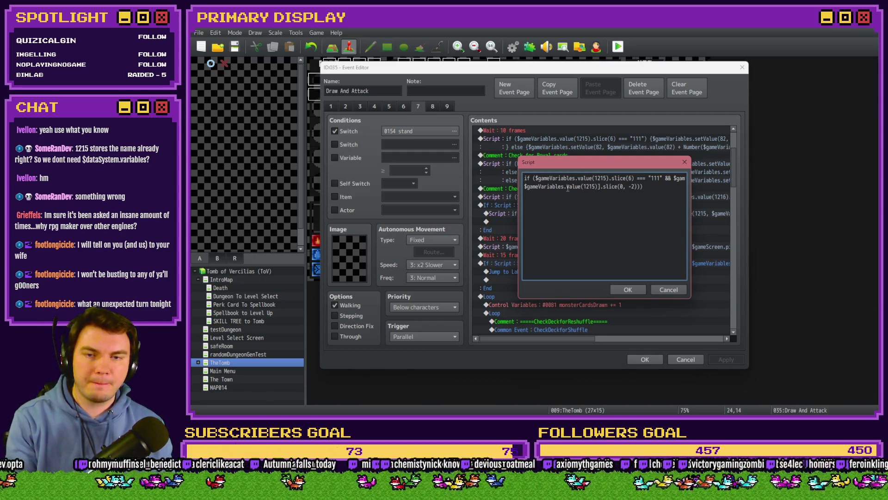
{"action": "type", "text": "set"}
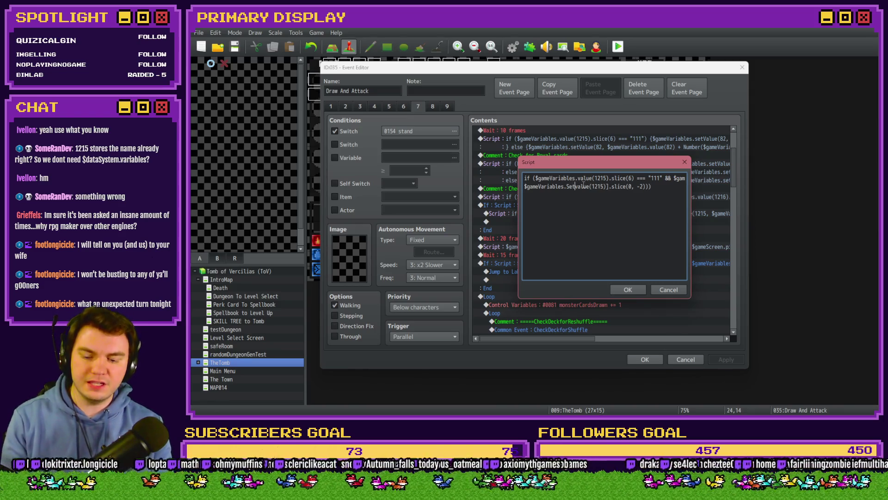
{"action": "key", "text": "Delete"}
{"action": "type", "text": "V"}
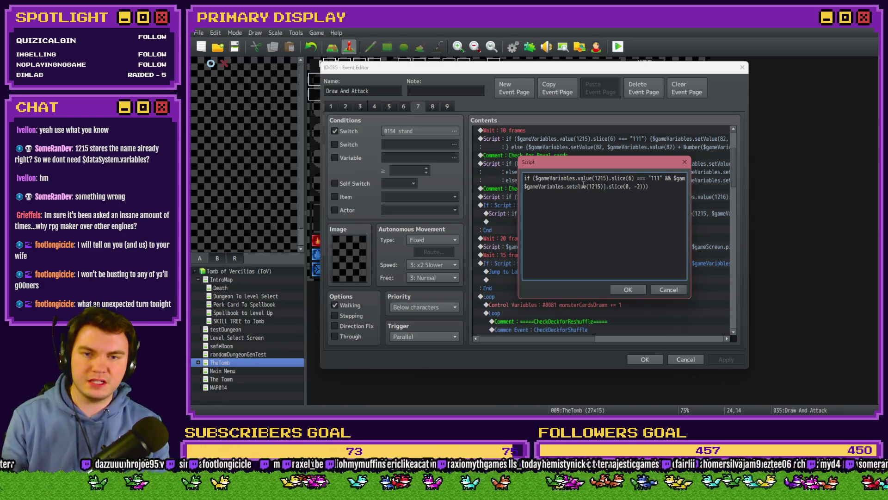
{"action": "left_click", "coordinate": [608, 187]}
{"action": "key", "text": "Delete"}
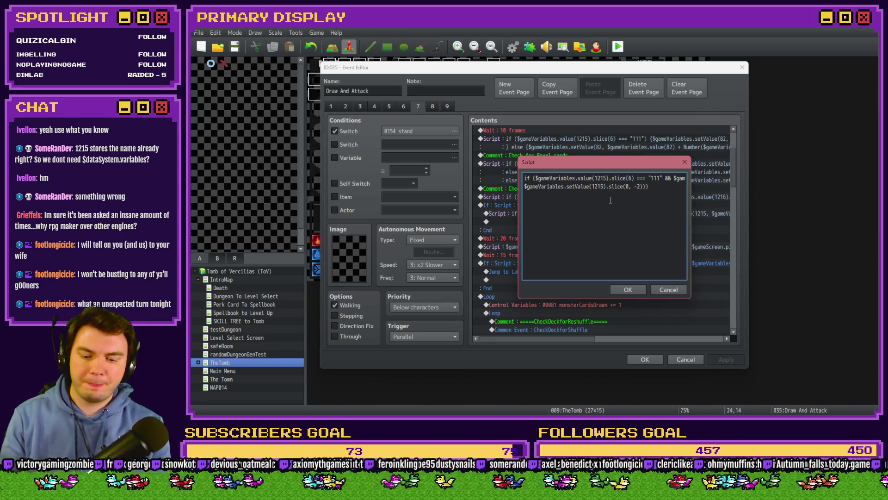
{"action": "type", "text": ", "}
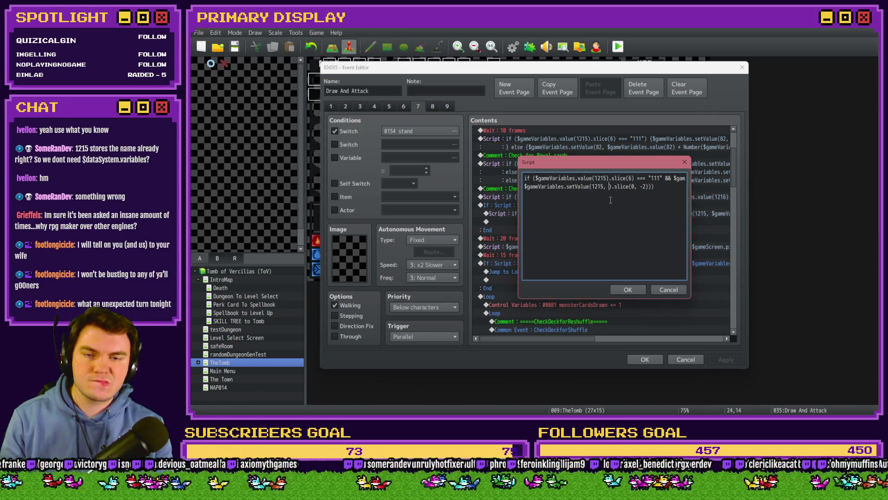
{"action": "type", "text": "$gameVariable"}
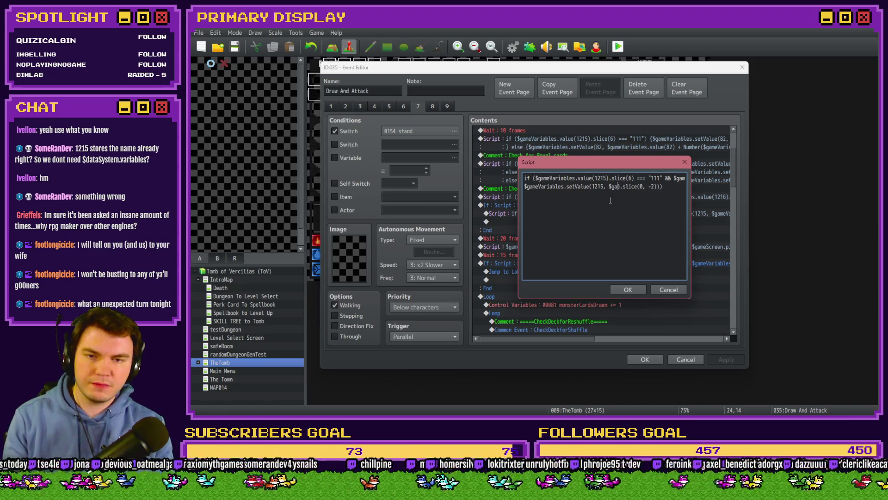
{"action": "type", "text": "s.value("}
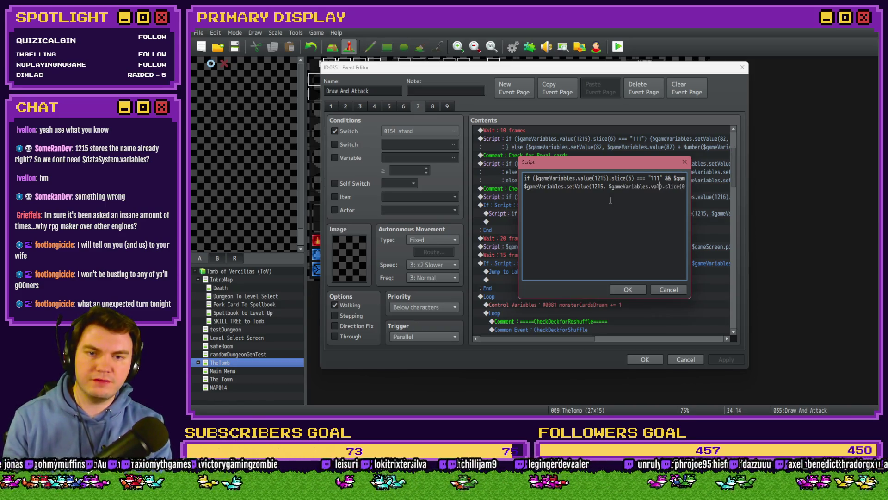
{"action": "type", "text": "1215))"}
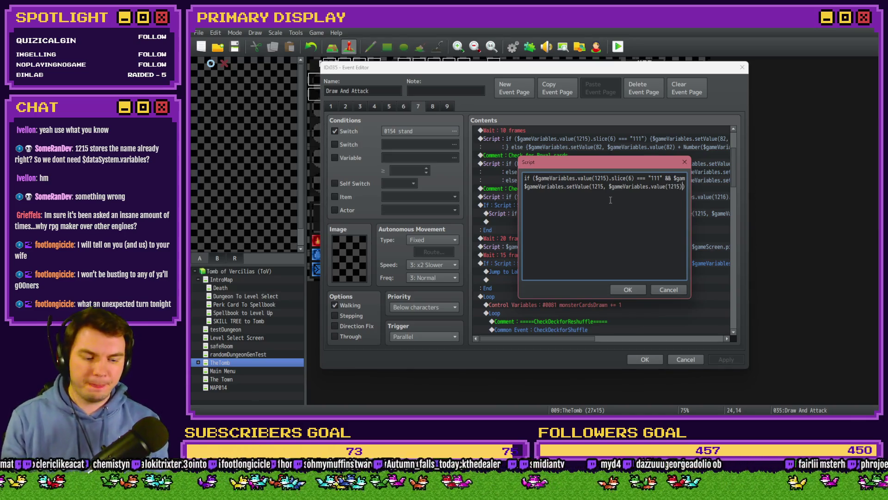
{"action": "type", "text": ".slice(0, 3)"}
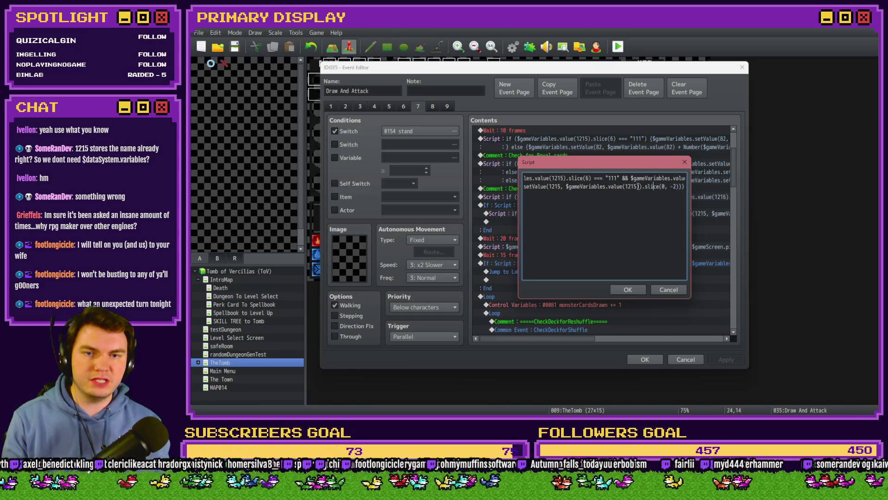
{"action": "left_click_drag", "start_coordinate": [642, 186], "coordinate": [677, 186]}
{"action": "key", "text": "BackSpace"}
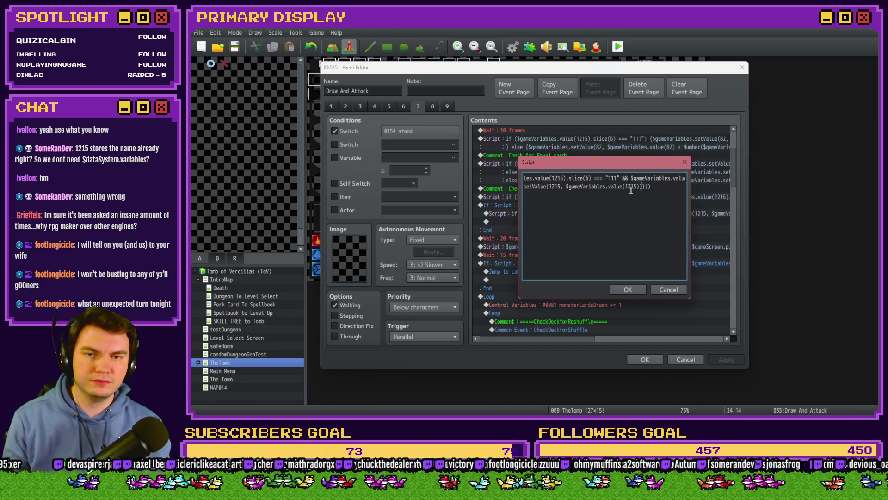
{"action": "type", "text": ".slice(0, -2"}
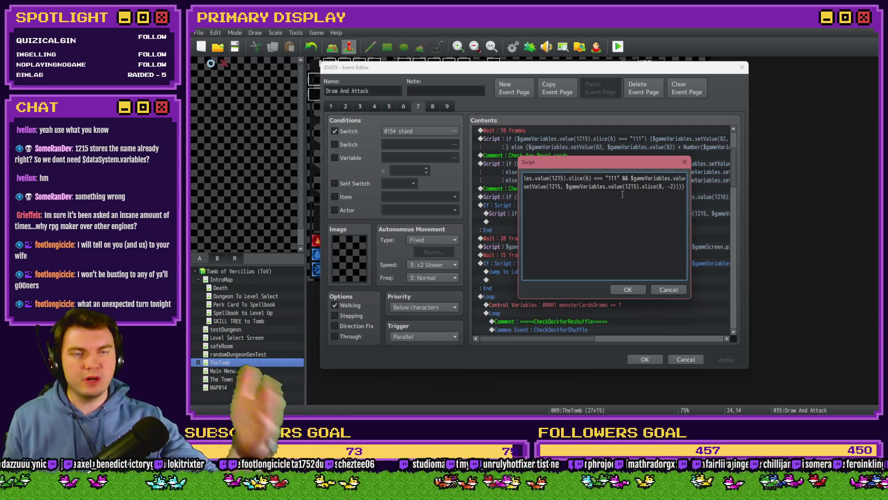
{"action": "key", "text": "Home"}
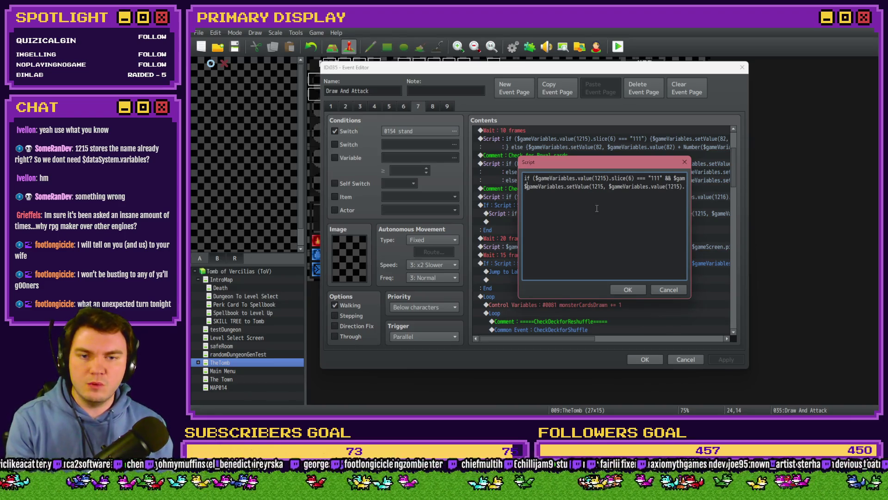
{"action": "key", "text": "End"}
{"action": "type", "text": "))"}
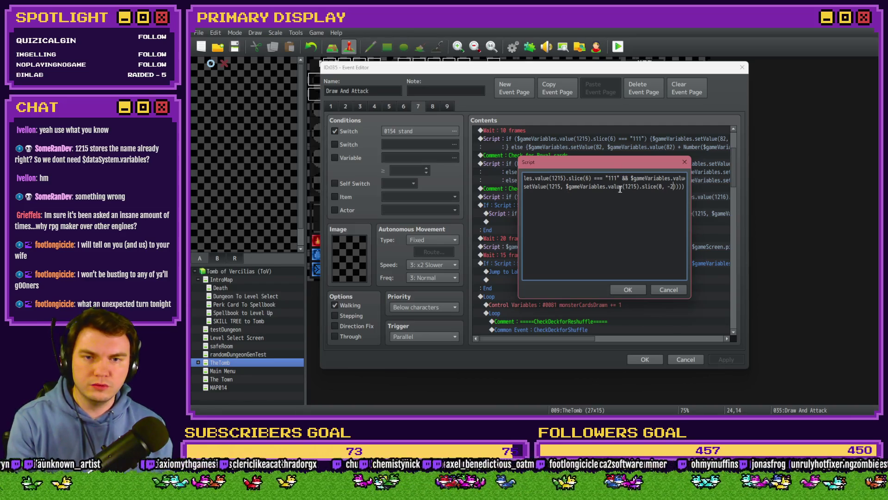
{"action": "key", "text": "Right"}
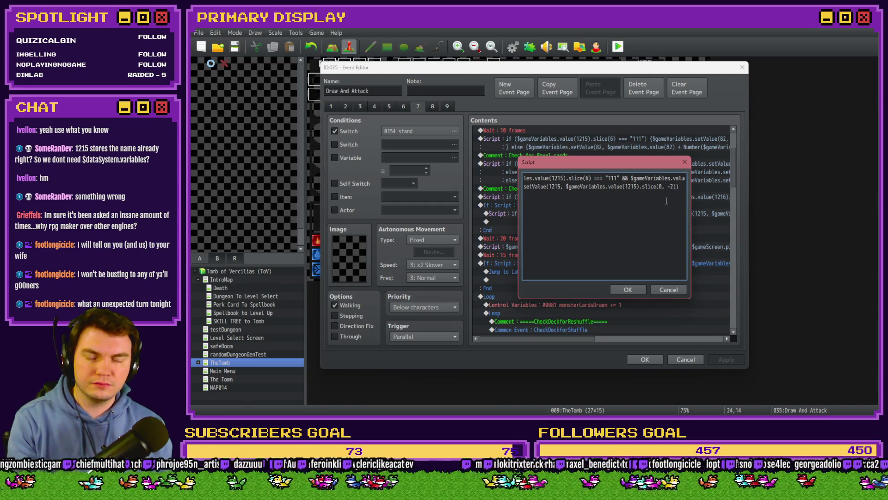
{"action": "key", "text": "shift+Home"}
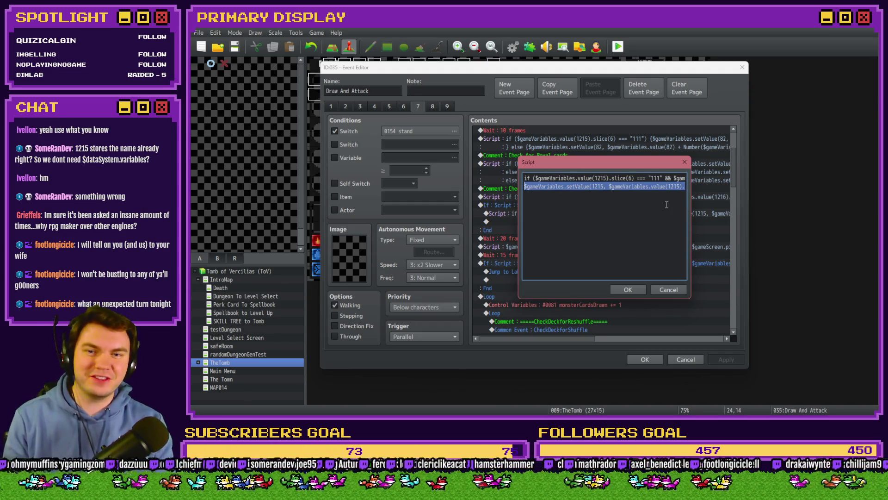
{"action": "key", "text": "BackSpace"}
{"action": "key", "text": "BackSpace"}
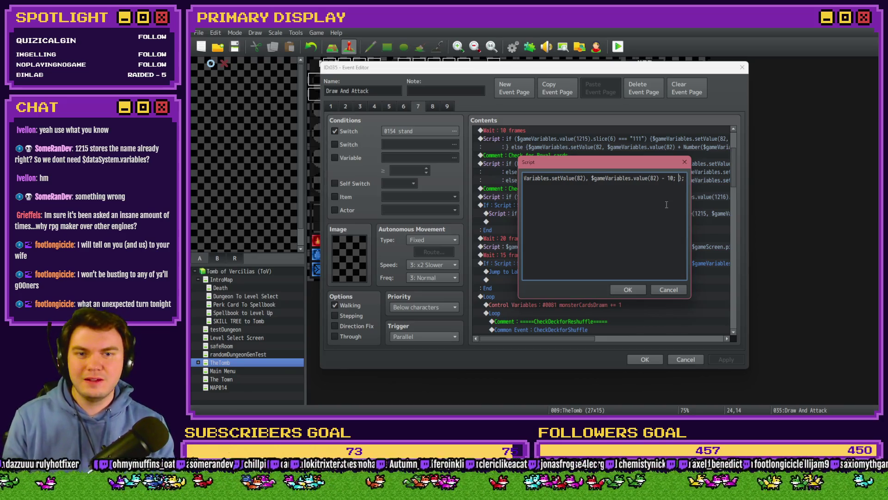
{"action": "scroll", "coordinate": [667, 204], "scroll_direction": "left", "scroll_amount": 5}
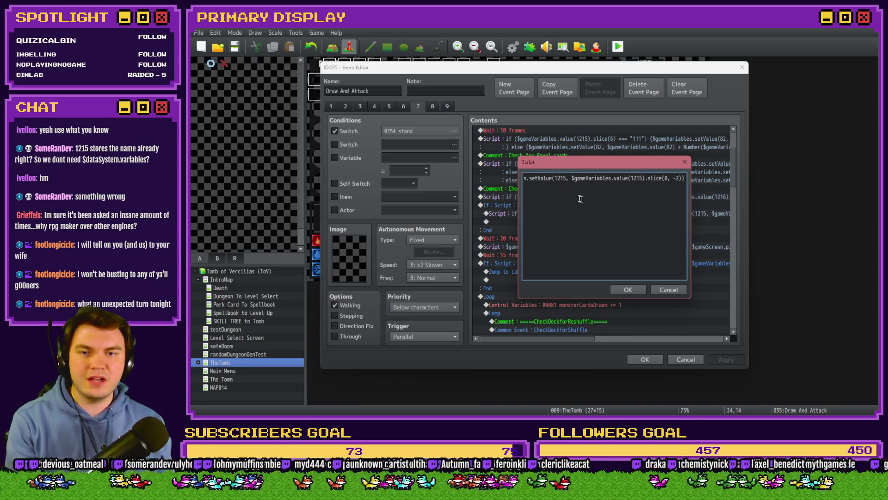
{"action": "left_click", "coordinate": [551, 179]}
{"action": "scroll", "coordinate": [555, 180], "scroll_direction": "left", "scroll_amount": 1}
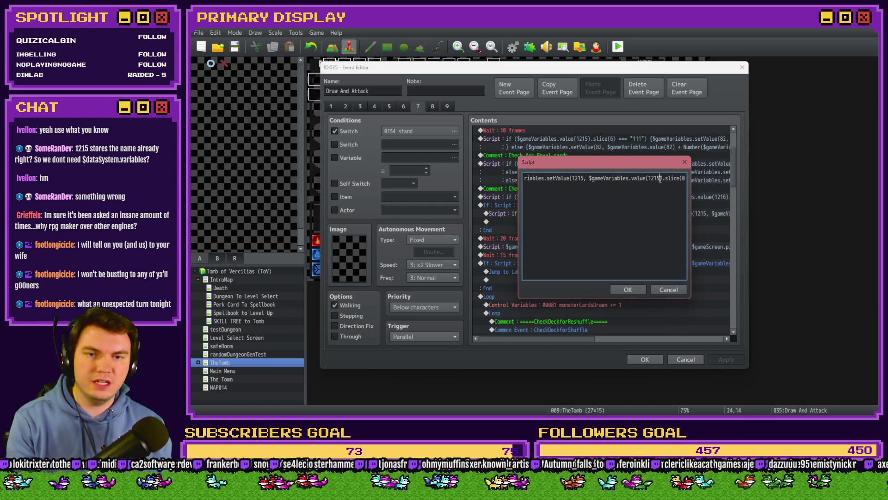
{"action": "scroll", "coordinate": [660, 183], "scroll_direction": "left", "scroll_amount": 3}
{"action": "key", "text": "BackSpace"}
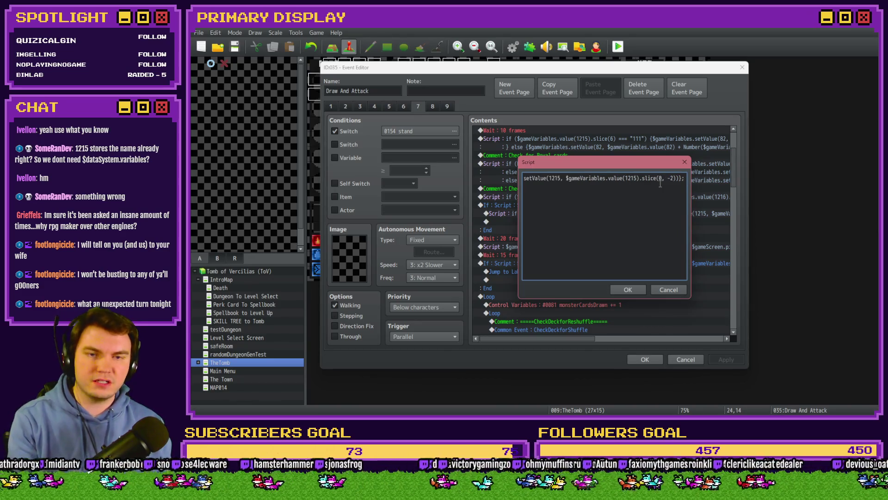
{"action": "left_click", "coordinate": [640, 291]}
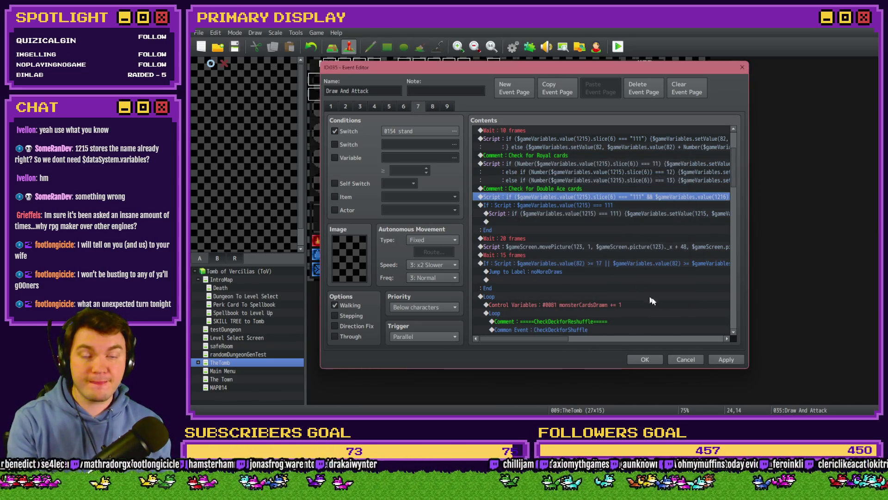
{"action": "left_click", "coordinate": [724, 359]}
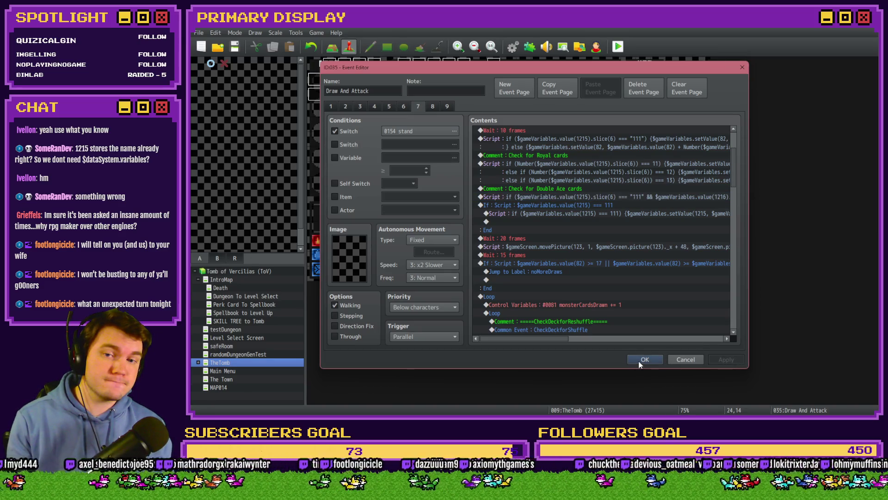
{"action": "left_click", "coordinate": [573, 205]}
{"action": "mouse_move", "coordinate": [537, 340]}
{"action": "left_mouse_down"}
{"action": "mouse_move", "coordinate": [607, 341]}
{"action": "mouse_move", "coordinate": [526, 337]}
{"action": "left_mouse_up"}
{"action": "key", "text": "Delete"}
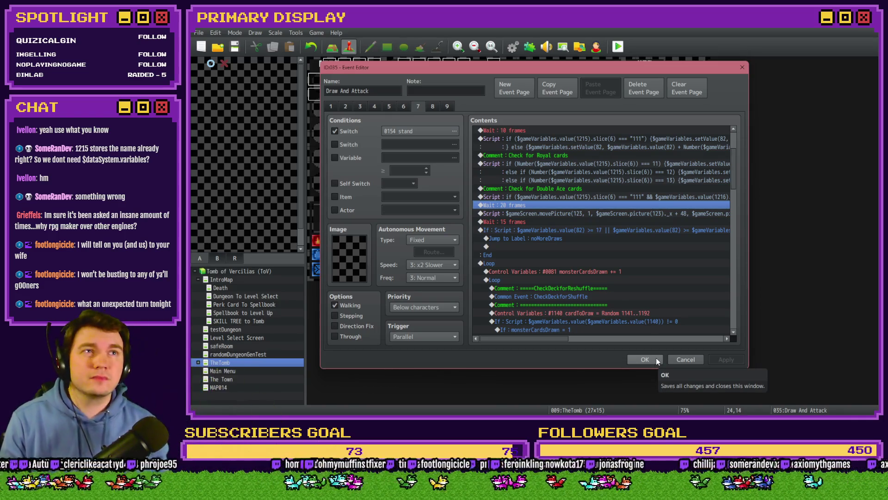
{"action": "scroll", "coordinate": [564, 257], "scroll_direction": "up", "scroll_amount": 3}
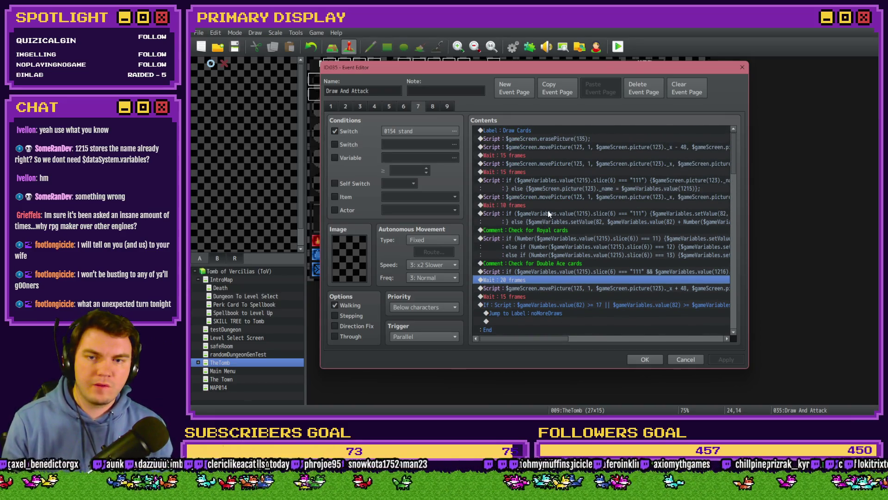
{"action": "left_click", "coordinate": [555, 184]}
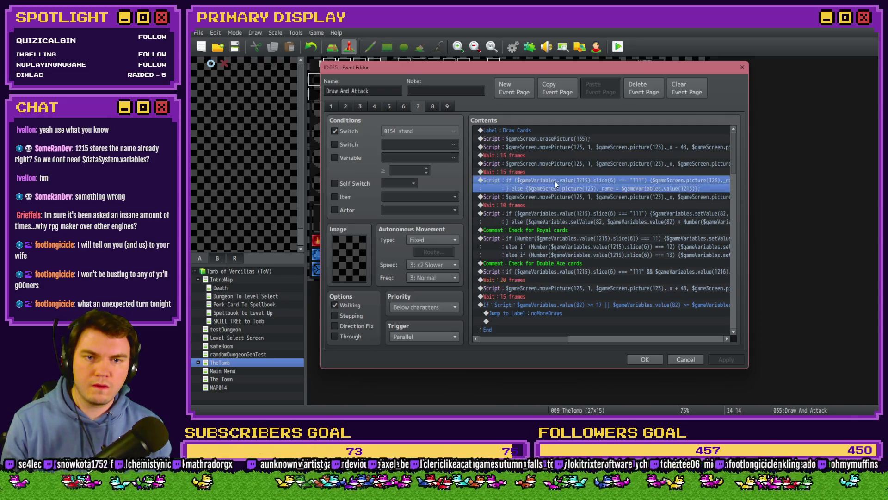
{"action": "double_click", "coordinate": [555, 184]}
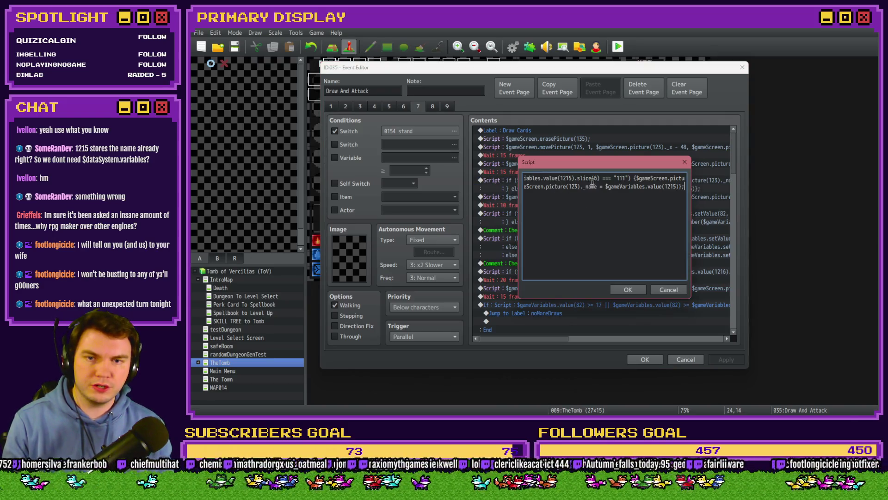
{"action": "mouse_move", "coordinate": [555, 184]}
{"action": "left_mouse_down"}
{"action": "mouse_move", "coordinate": [508, 180]}
{"action": "mouse_move", "coordinate": [693, 178]}
{"action": "left_mouse_up"}
{"action": "left_click", "coordinate": [607, 181]}
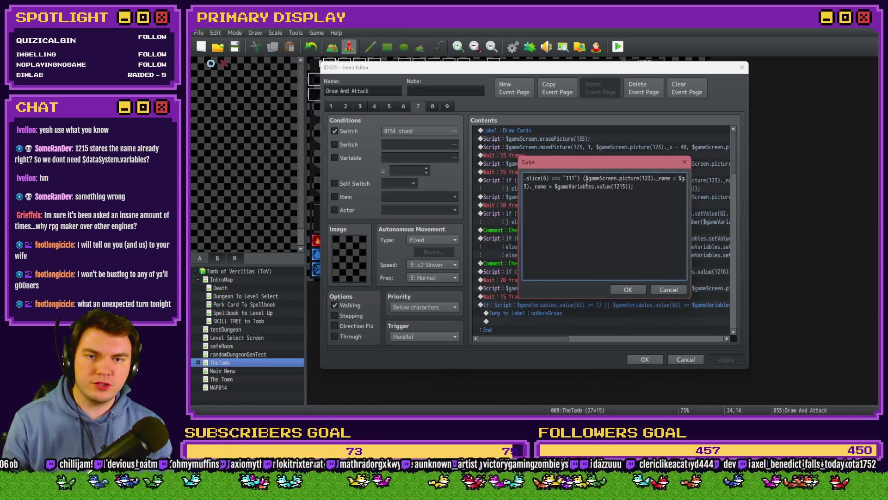
{"action": "mouse_move", "coordinate": [585, 178]}
{"action": "left_mouse_down"}
{"action": "mouse_move", "coordinate": [690, 179]}
{"action": "mouse_move", "coordinate": [651, 178]}
{"action": "left_mouse_up"}
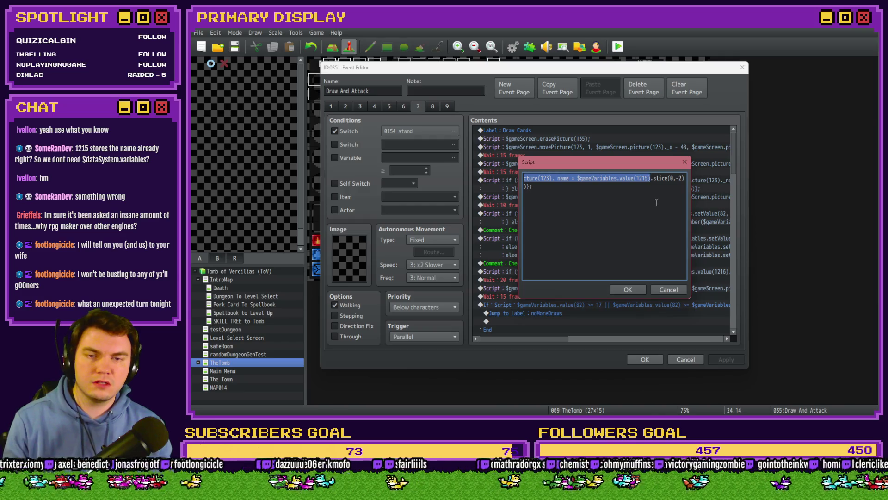
{"action": "left_click", "coordinate": [666, 289]}
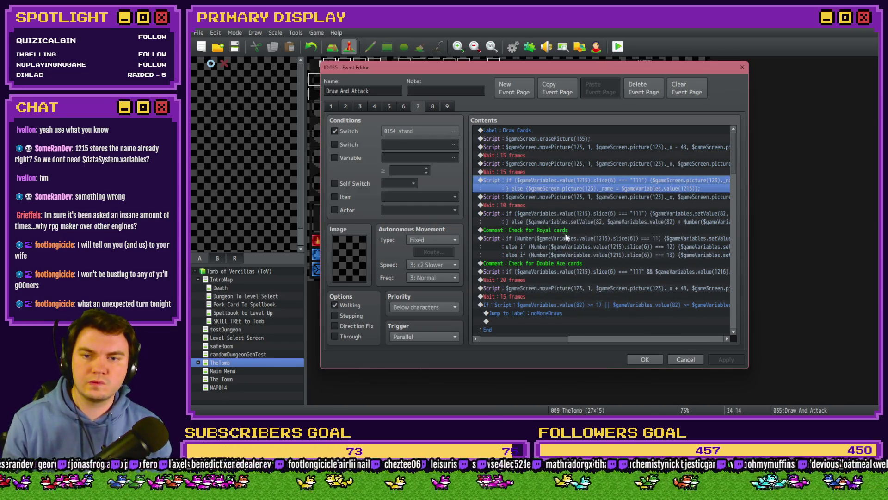
{"action": "left_click", "coordinate": [567, 217]}
{"action": "left_click", "coordinate": [571, 212]}
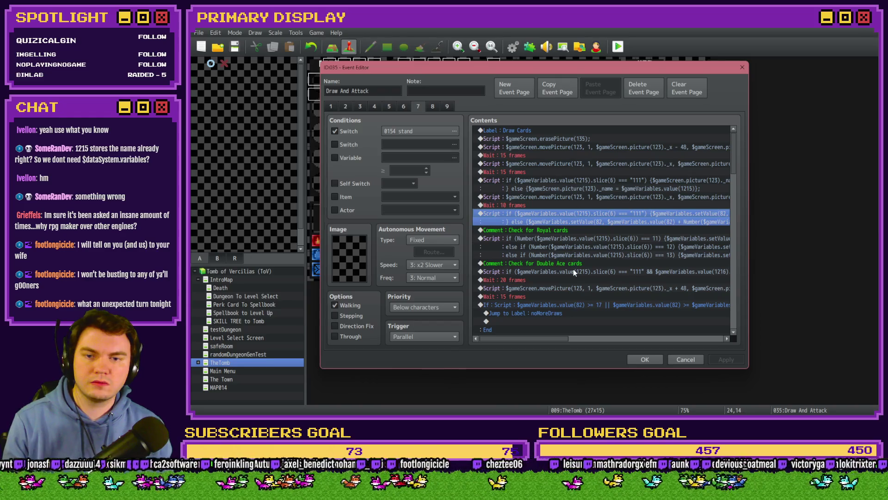
{"action": "double_click", "coordinate": [570, 213]}
{"action": "key", "text": "Right"}
{"action": "key", "text": "End"}
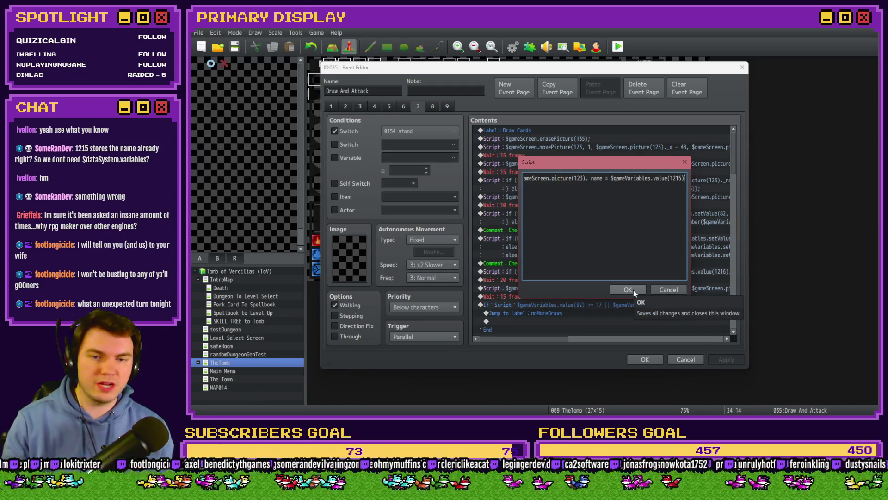
{"action": "left_click", "coordinate": [634, 290]}
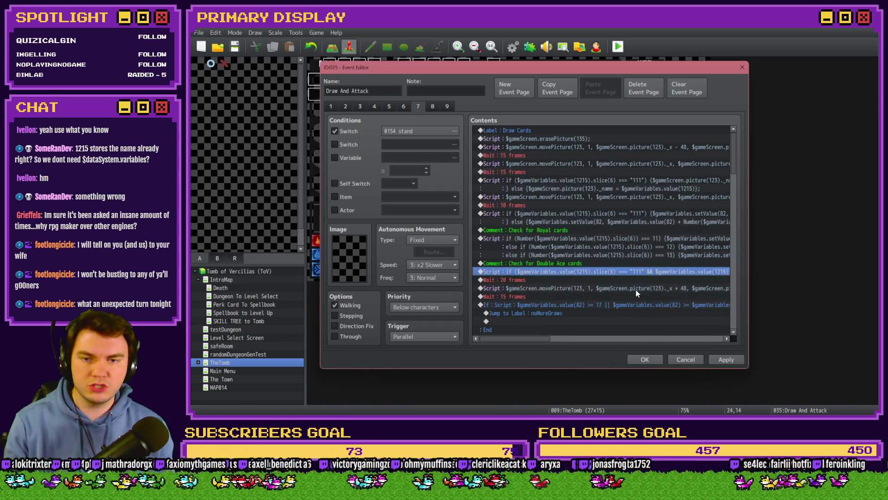
{"action": "left_click", "coordinate": [726, 359]}
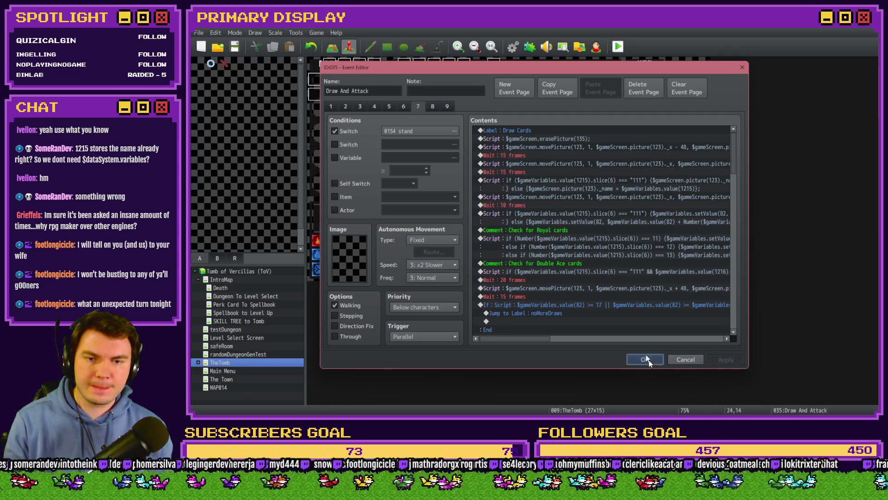
{"action": "left_click", "coordinate": [644, 359]}
{"action": "double_click", "coordinate": [693, 274]}
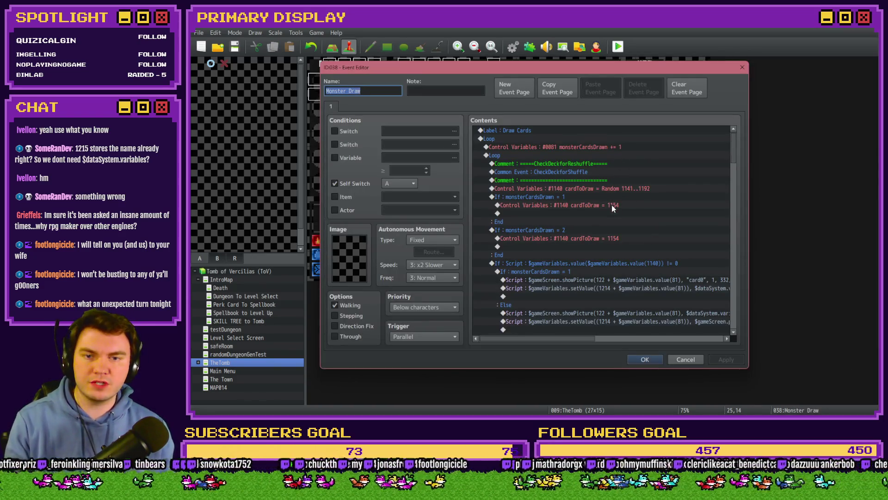
{"action": "left_click", "coordinate": [646, 360]}
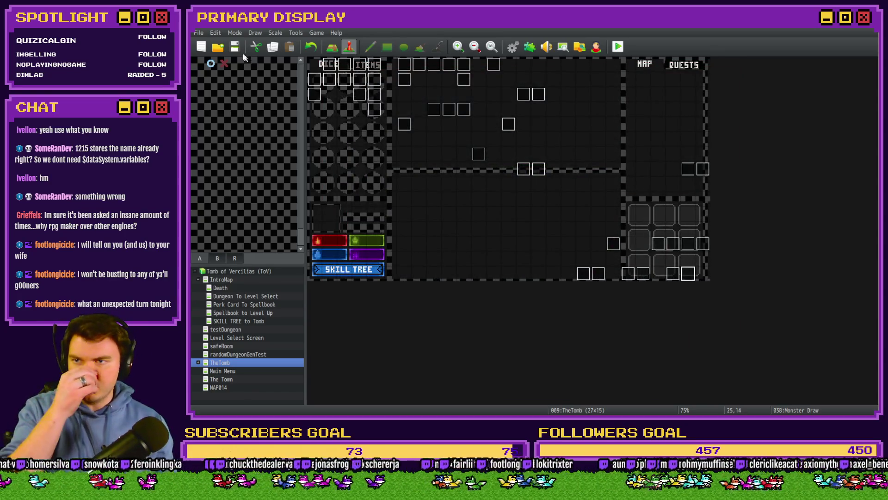
{"action": "left_click", "coordinate": [619, 47]}
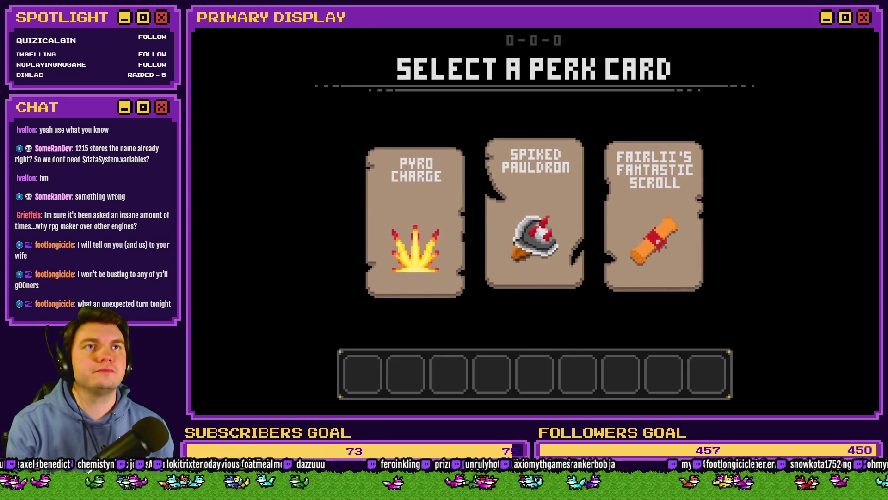
{"action": "key", "text": "F4"}
{"action": "left_click", "coordinate": [732, 106]}
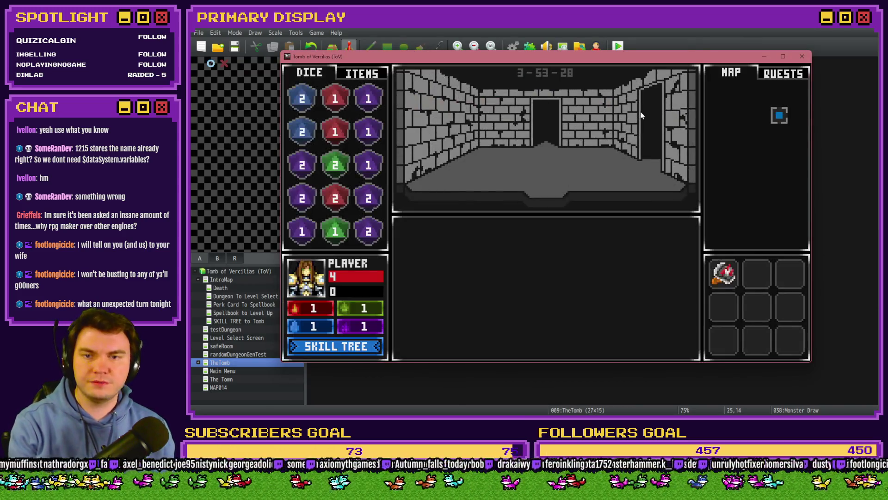
{"action": "key", "text": "Up"}
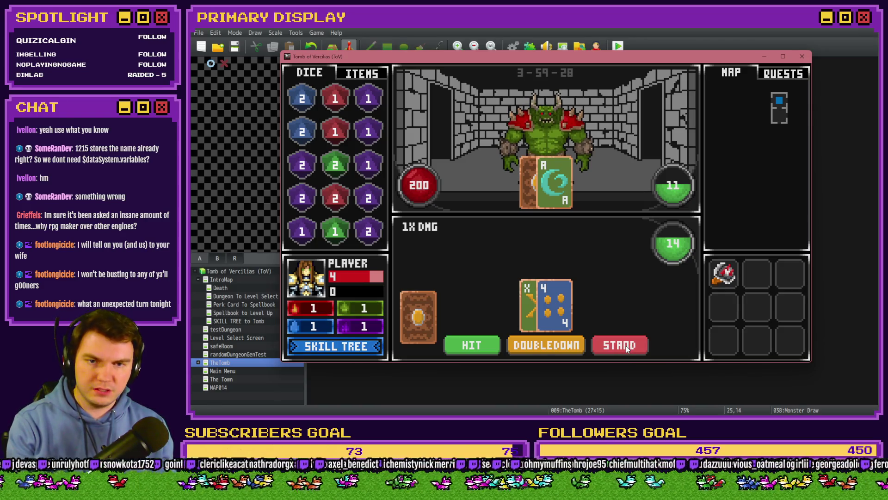
{"action": "left_click", "coordinate": [625, 345]}
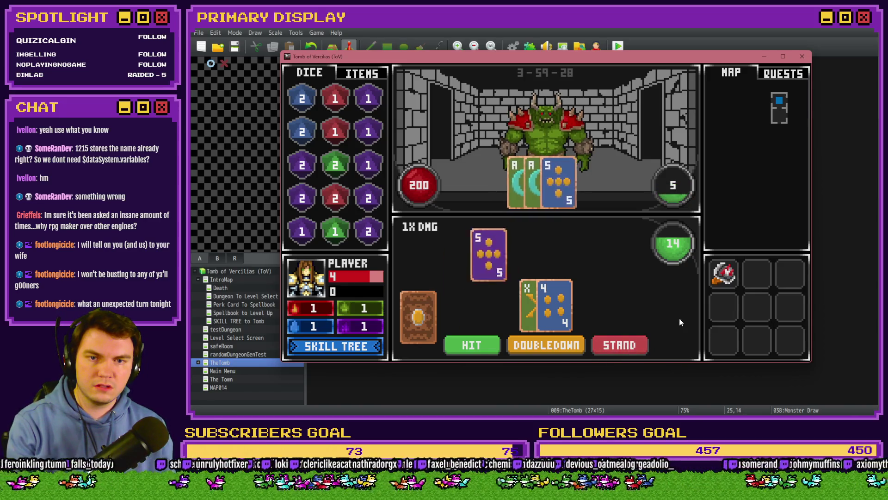
{"action": "key", "text": "F9"}
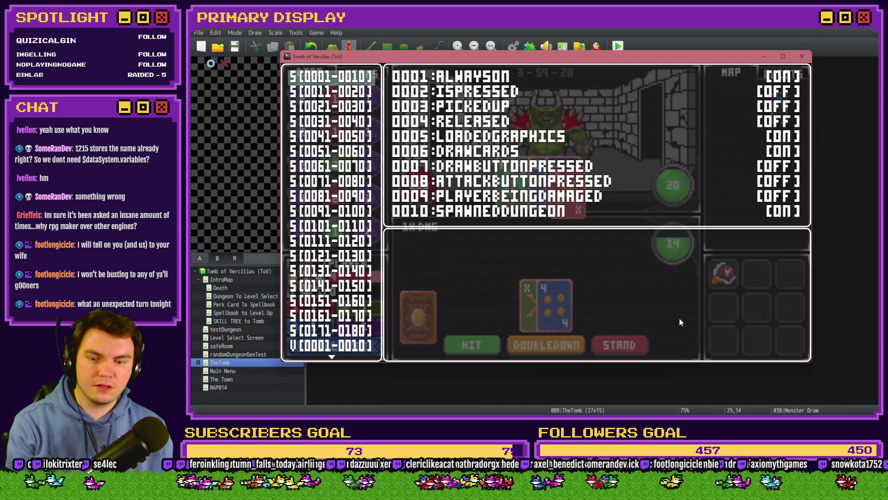
{"action": "key", "text": "F8"}
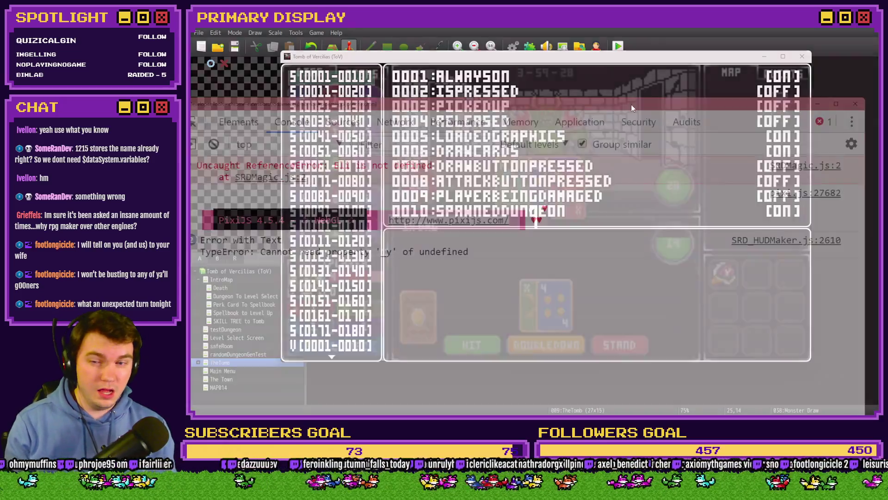
{"action": "double_click", "coordinate": [634, 179]}
{"action": "left_click", "coordinate": [616, 212]}
{"action": "type", "text": "$gameScreen"}
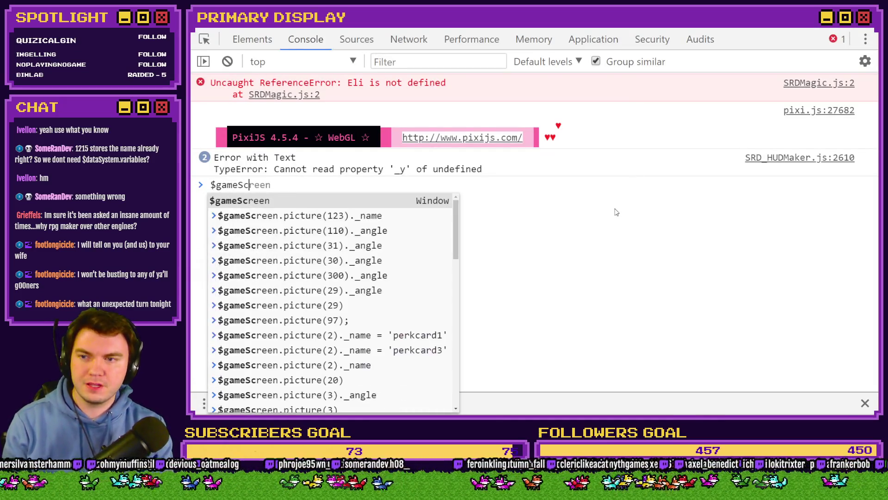
{"action": "type", "text": ".picture"}
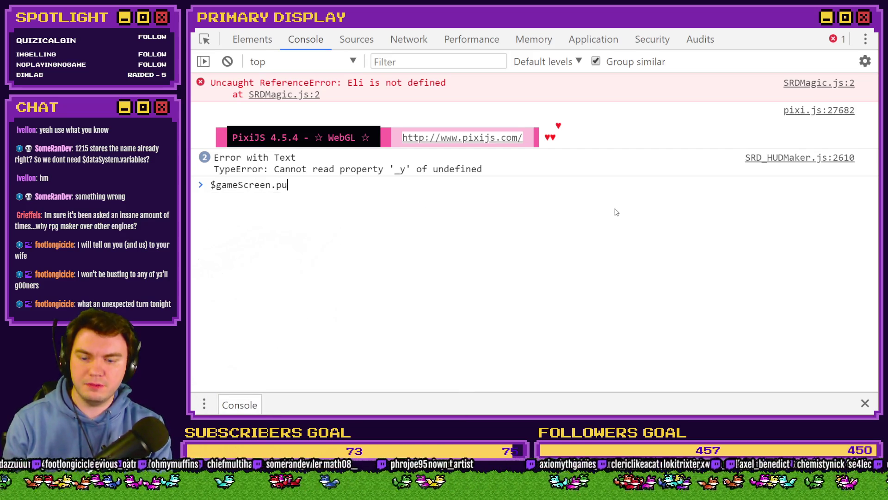
{"action": "type", "text": "(123)"}
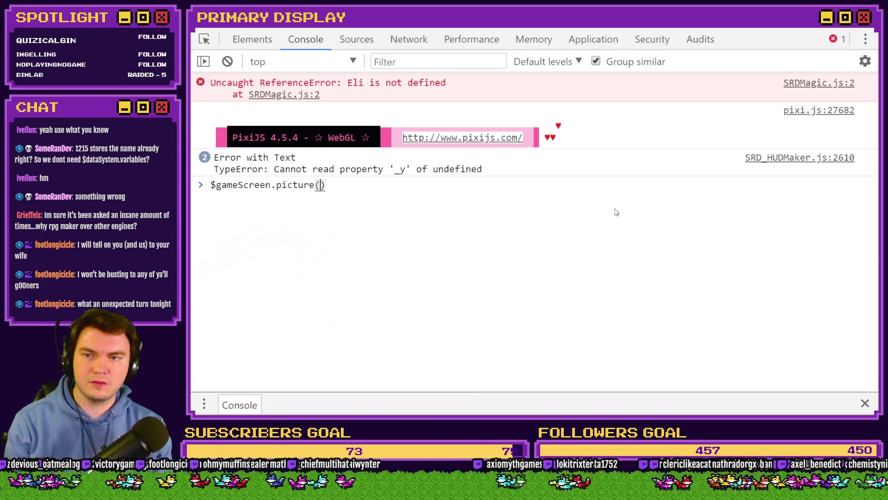
{"action": "key", "text": "Return"}
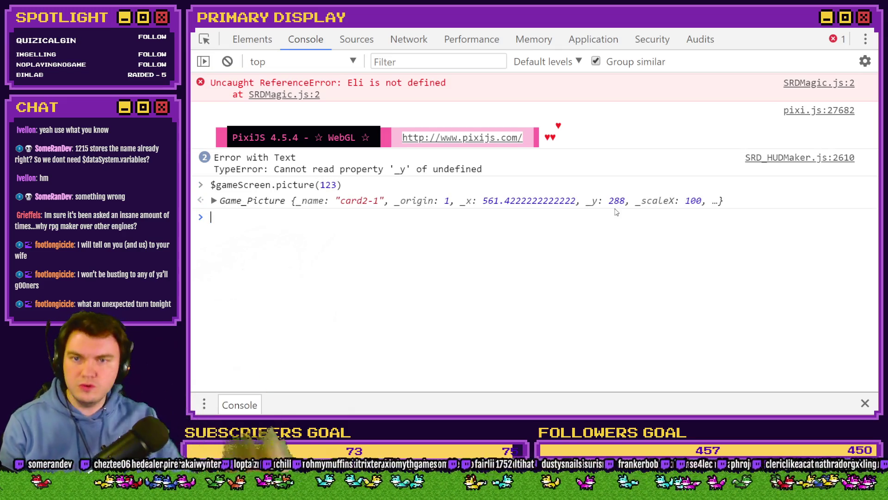
{"action": "key", "text": "alt+Tab"}
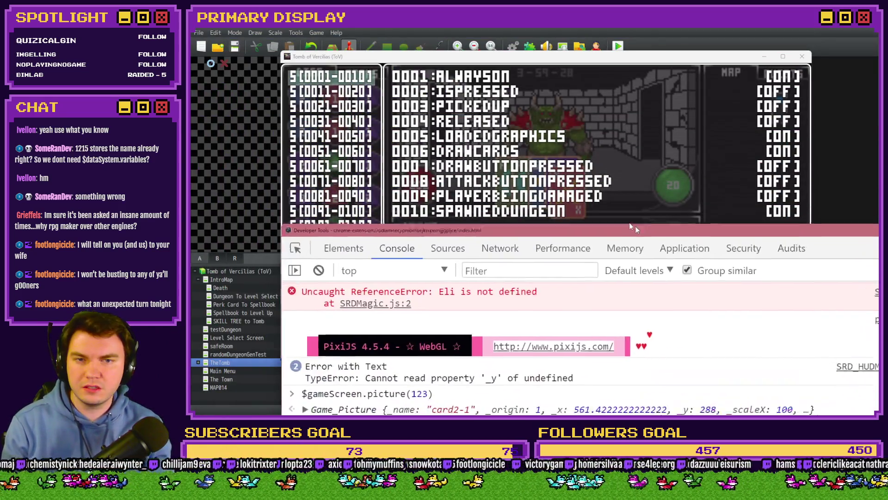
{"action": "left_click", "coordinate": [578, 62]}
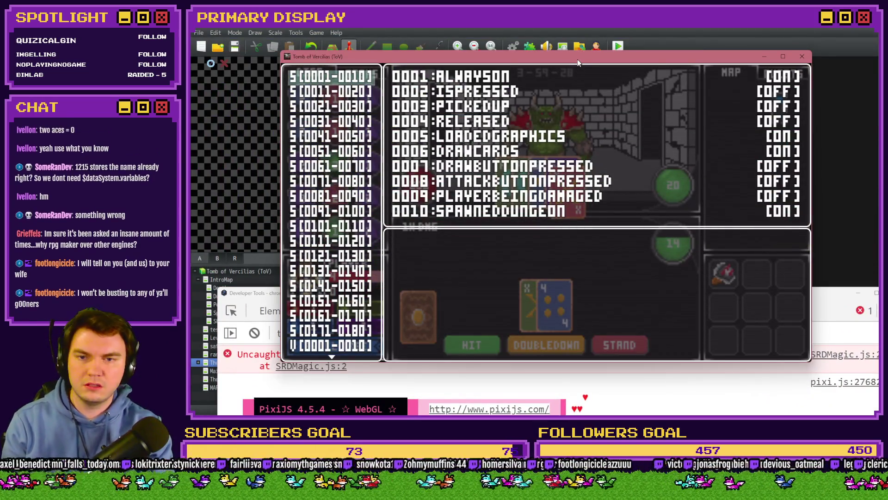
{"action": "key", "text": "Escape"}
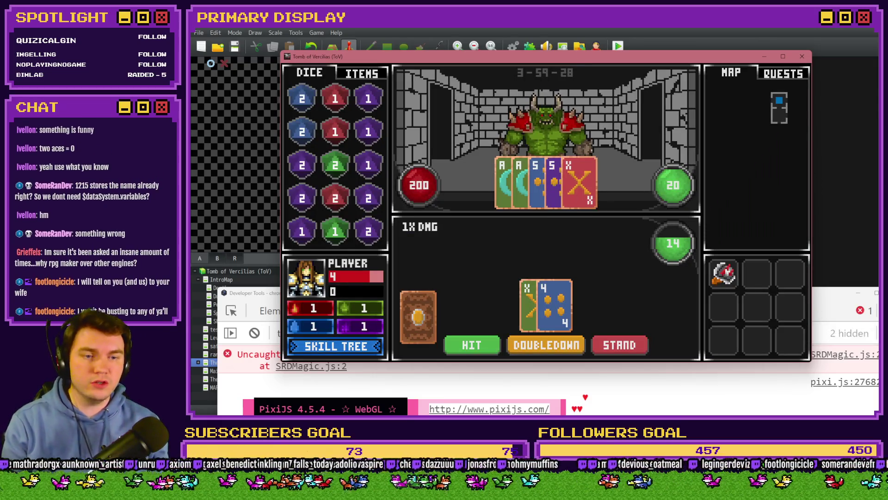
{"action": "left_click", "coordinate": [858, 233]}
{"action": "left_click", "coordinate": [802, 56]}
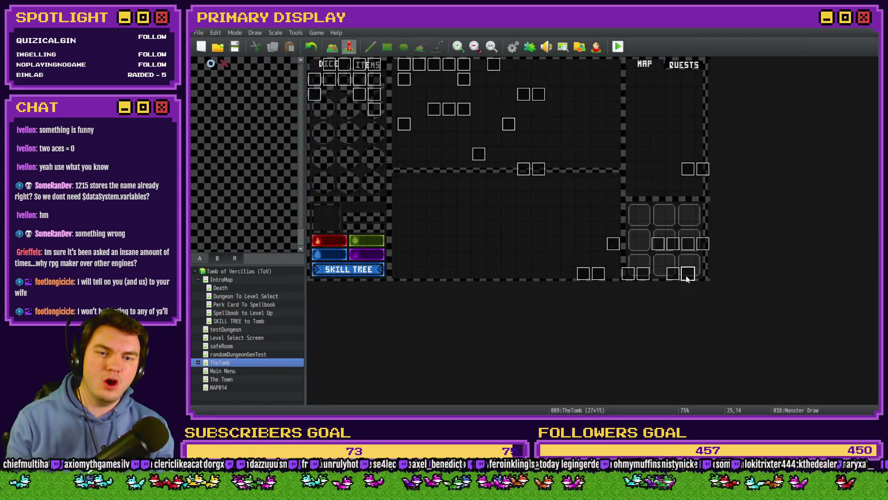
Step: Glance at the Monster Draw event, then open the Draw And Attack event instead
{"action": "double_click", "coordinate": [687, 274]}
{"action": "key", "text": "Escape"}
{"action": "double_click", "coordinate": [671, 273]}
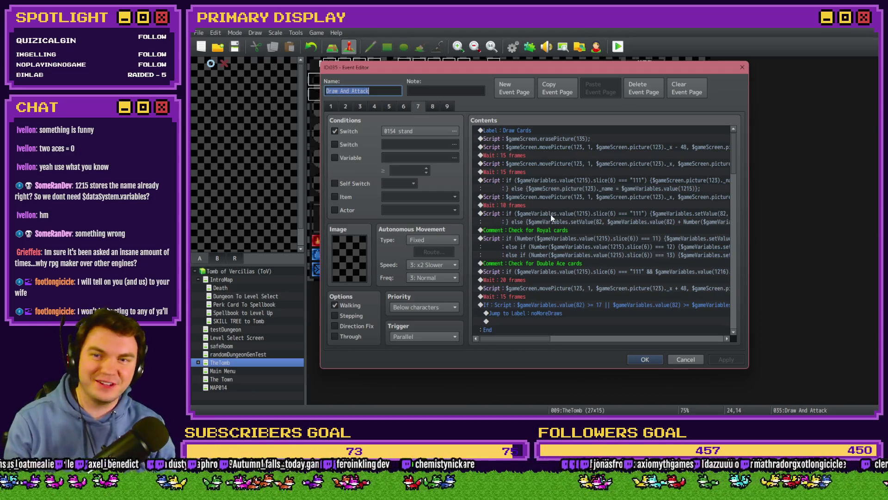
{"action": "scroll", "coordinate": [586, 211], "scroll_direction": "down", "scroll_amount": 2}
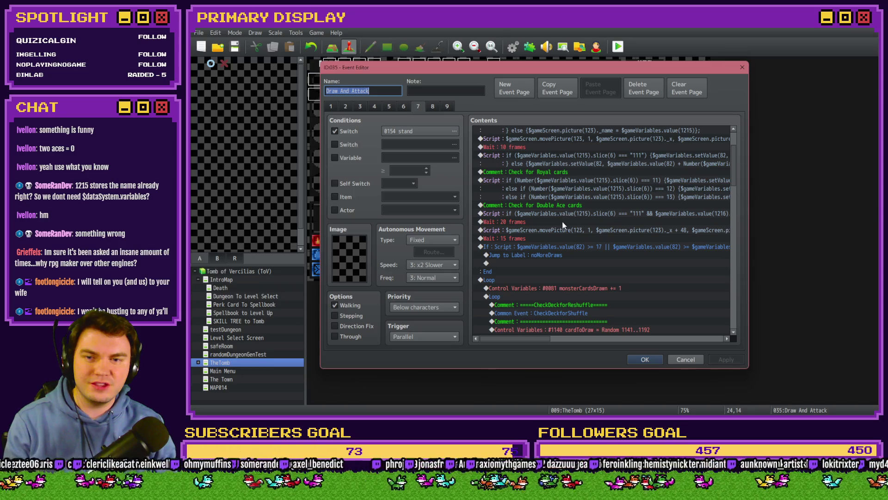
Step: Read through the double-ace check script up to the subtract-10 from variable 82, then close it
{"action": "left_click", "coordinate": [563, 213]}
{"action": "key", "text": "Return"}
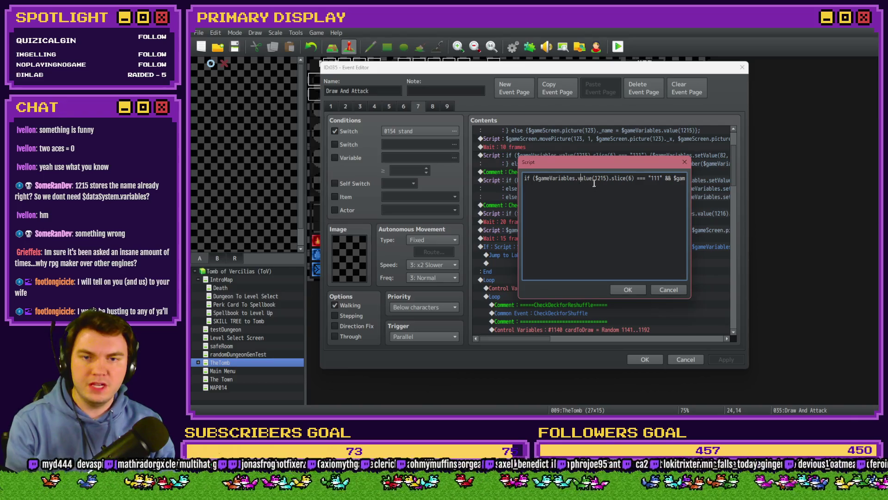
{"action": "key", "text": "Right"}
{"action": "key", "text": "Right"}
{"action": "key", "text": "Right"}
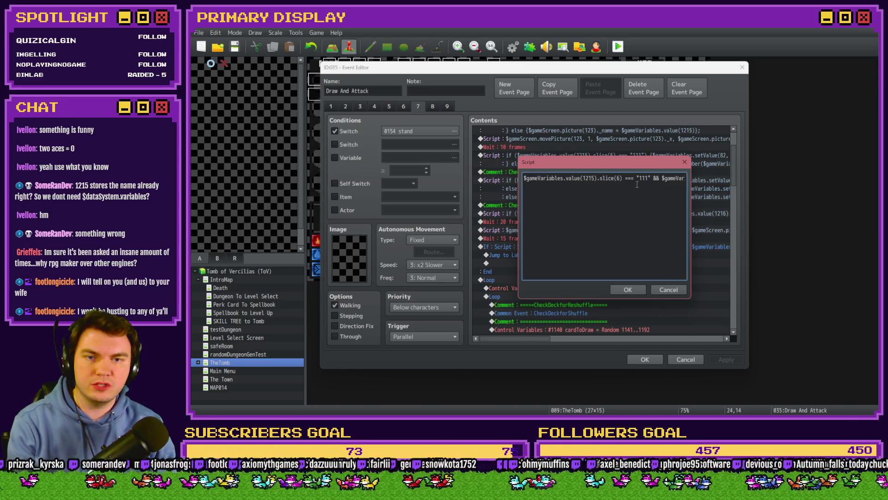
{"action": "key", "text": "Right"}
{"action": "key", "text": "Right"}
{"action": "key", "text": "Right"}
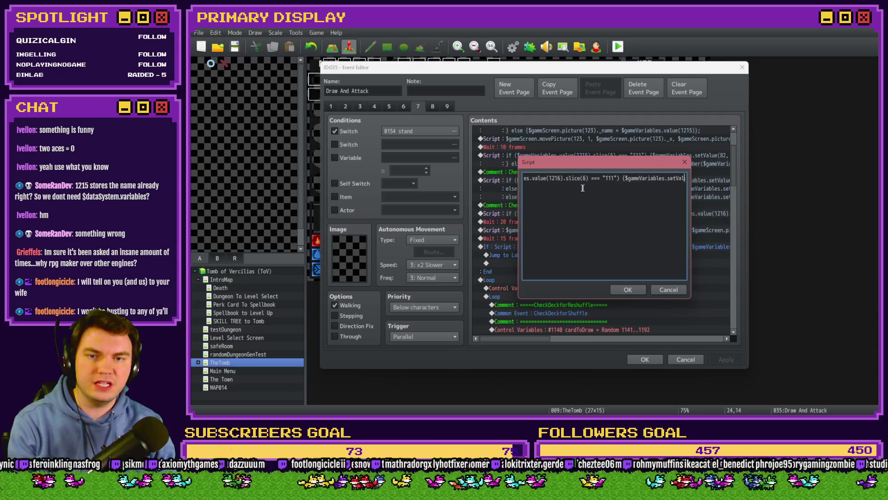
{"action": "key", "text": "Right"}
{"action": "key", "text": "Right"}
{"action": "key", "text": "Right"}
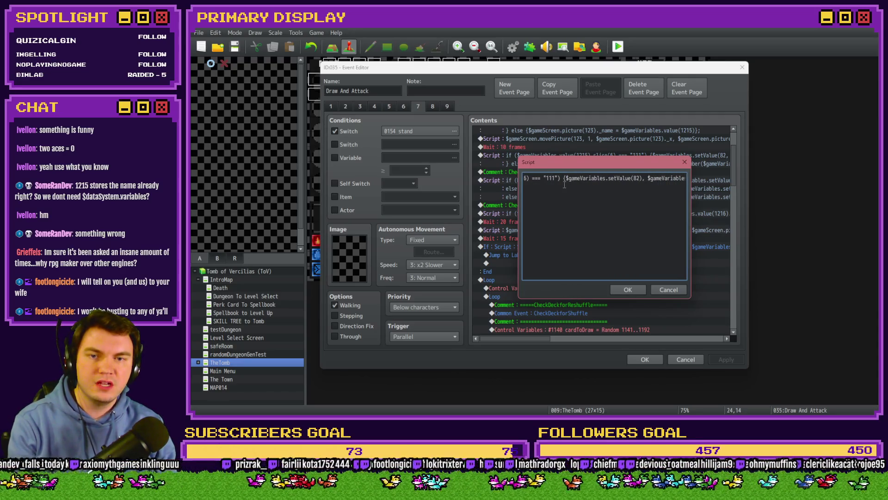
{"action": "key", "text": "Right"}
{"action": "key", "text": "Right"}
{"action": "key", "text": "Right"}
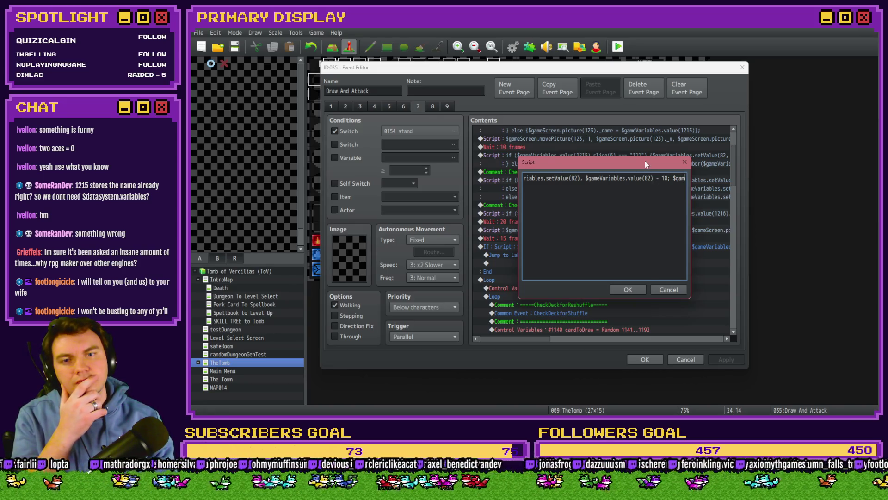
{"action": "left_click_drag", "start_coordinate": [645, 161], "coordinate": [641, 208]}
{"action": "left_click", "coordinate": [680, 209]}
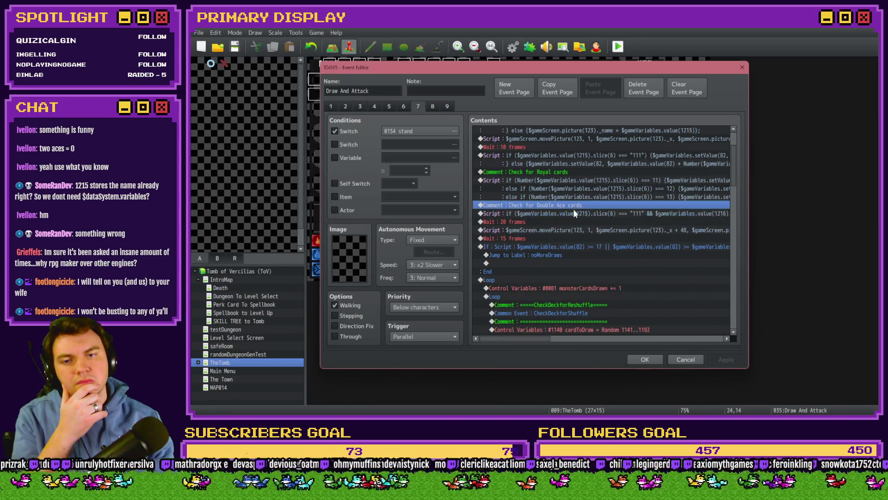
Step: Add a white Flash Screen at intensity 85 for 60 frames before the double-ace script, then close the editor
{"action": "key", "text": "Insert"}
{"action": "left_click", "coordinate": [521, 108]}
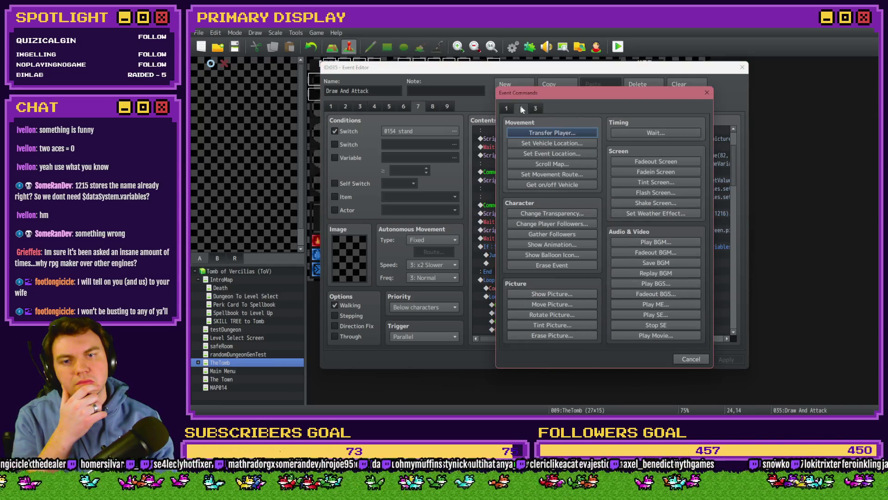
{"action": "left_click", "coordinate": [675, 192]}
{"action": "left_click_drag", "start_coordinate": [594, 232], "coordinate": [573, 233]}
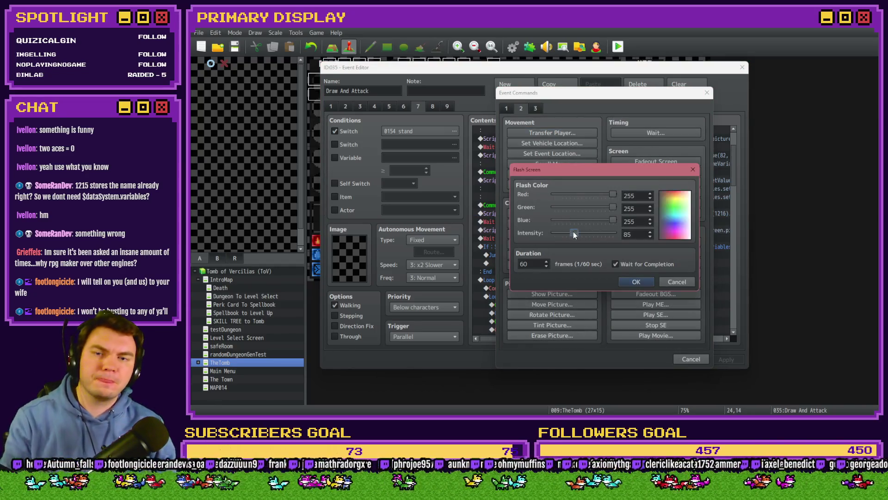
{"action": "left_click", "coordinate": [629, 283]}
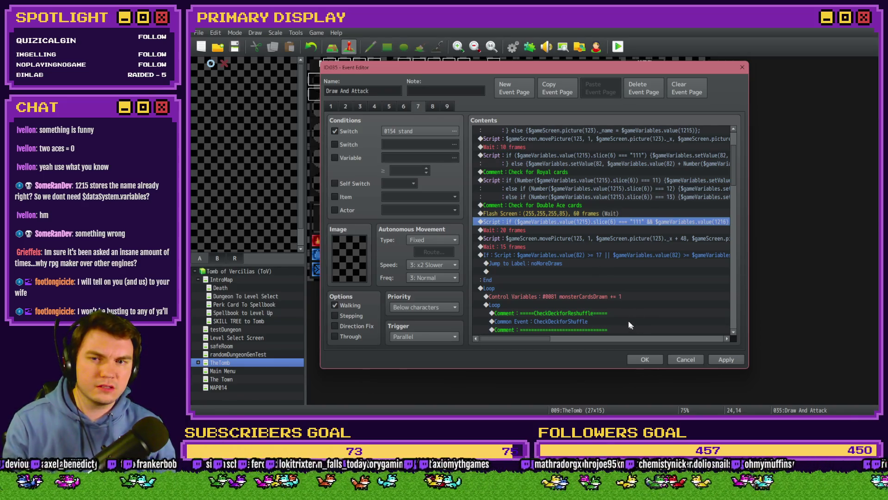
{"action": "scroll", "coordinate": [627, 327], "scroll_direction": "up", "scroll_amount": 2}
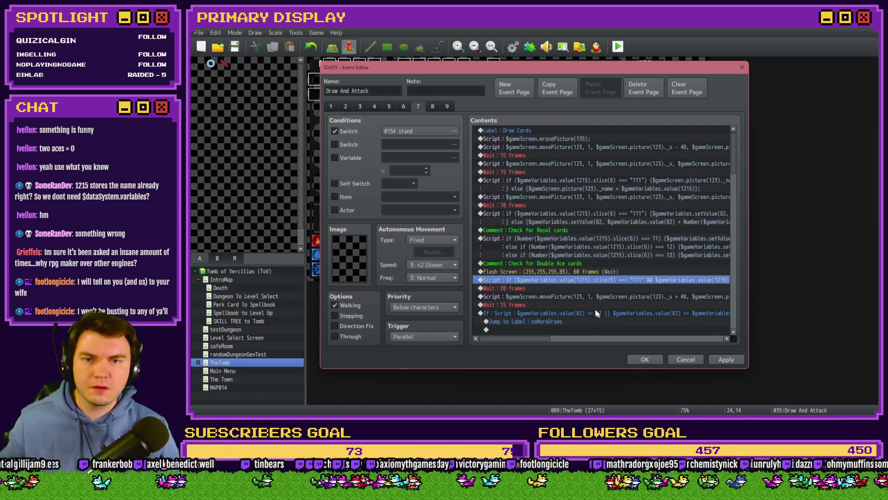
{"action": "left_click", "coordinate": [645, 360]}
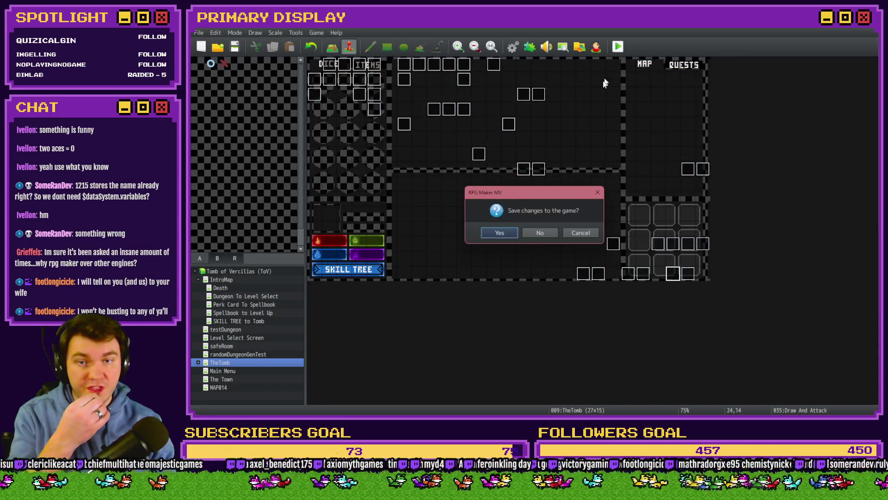
Step: Save the project, playtest a battle where the dealer draws two aces, then reopen Draw And Attack
{"action": "left_click", "coordinate": [498, 233]}
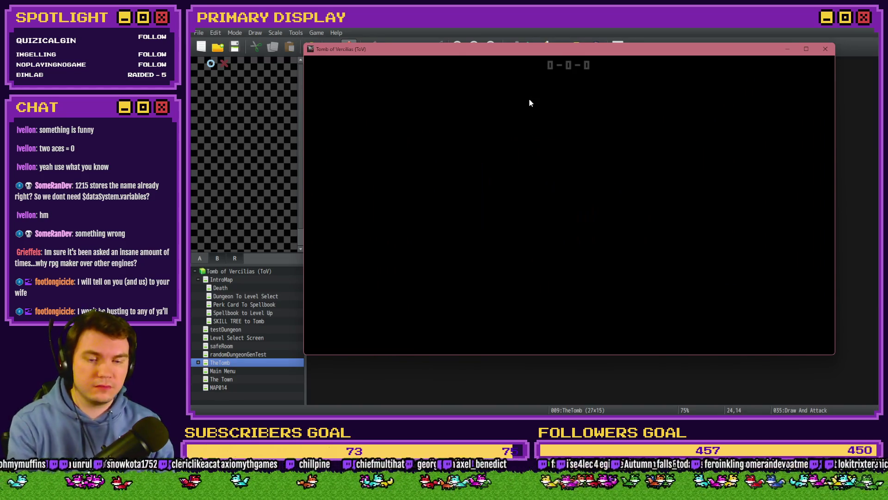
{"action": "key", "text": "Up"}
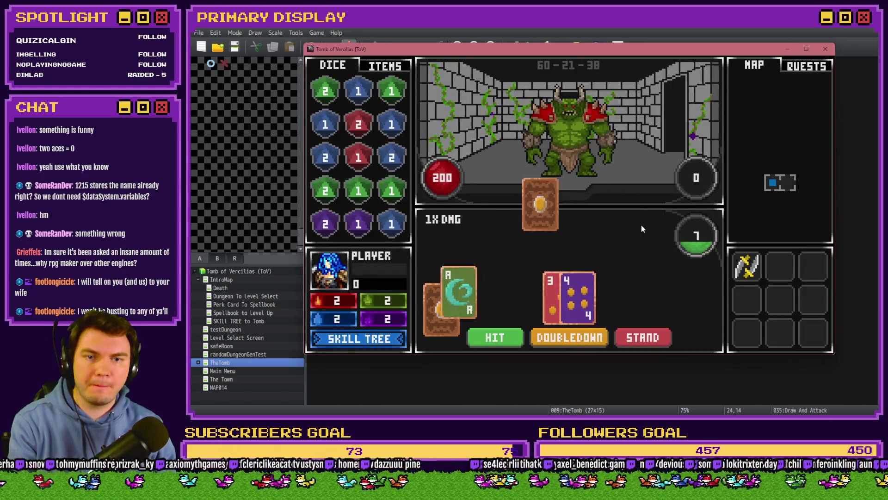
{"action": "left_click", "coordinate": [648, 341]}
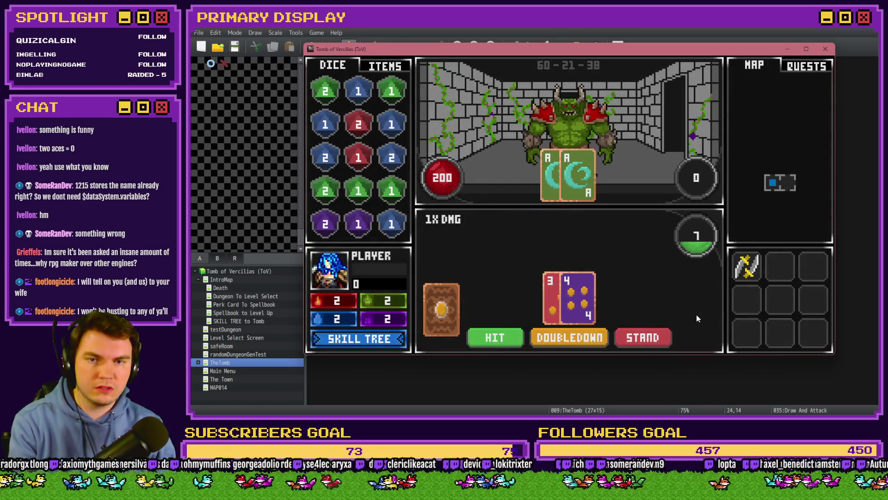
{"action": "left_click", "coordinate": [825, 49]}
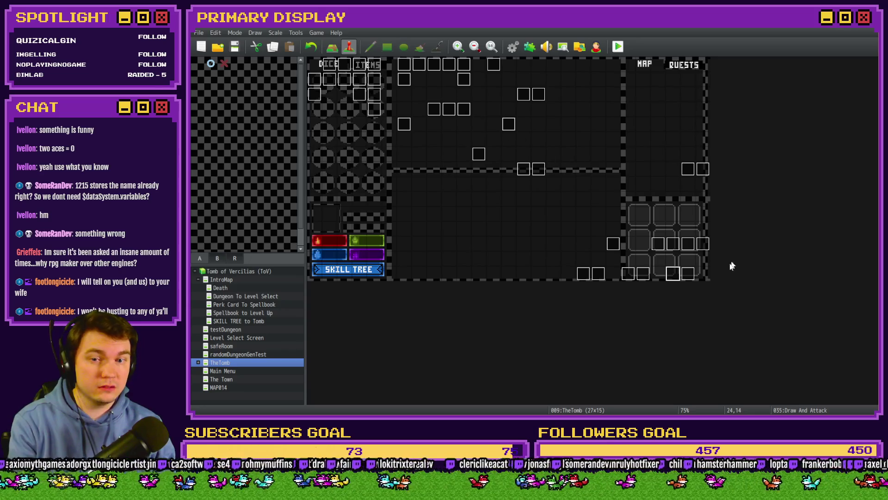
{"action": "double_click", "coordinate": [673, 273]}
Step: On page 7, change the double-ace condition to test $gameVariables.value(1216).slice(6) === "111"
{"action": "left_click", "coordinate": [424, 107]}
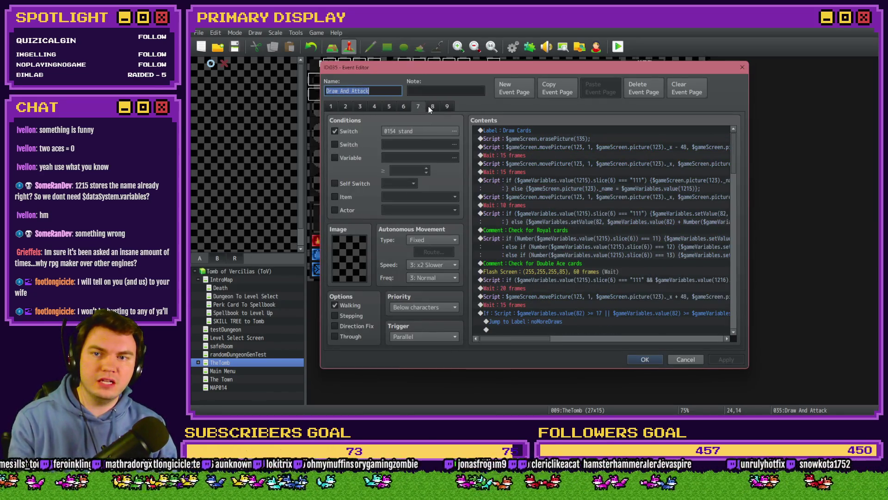
{"action": "scroll", "coordinate": [592, 226], "scroll_direction": "down", "scroll_amount": 3}
{"action": "left_click", "coordinate": [601, 205]}
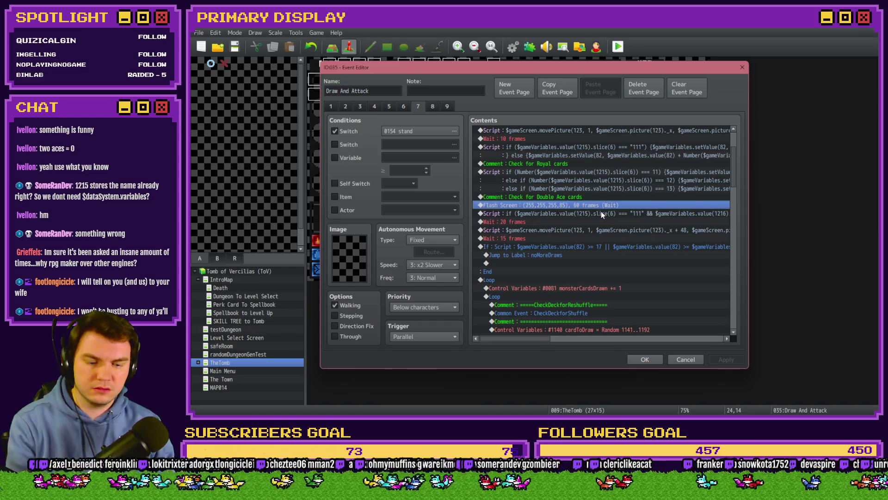
{"action": "double_click", "coordinate": [601, 212]}
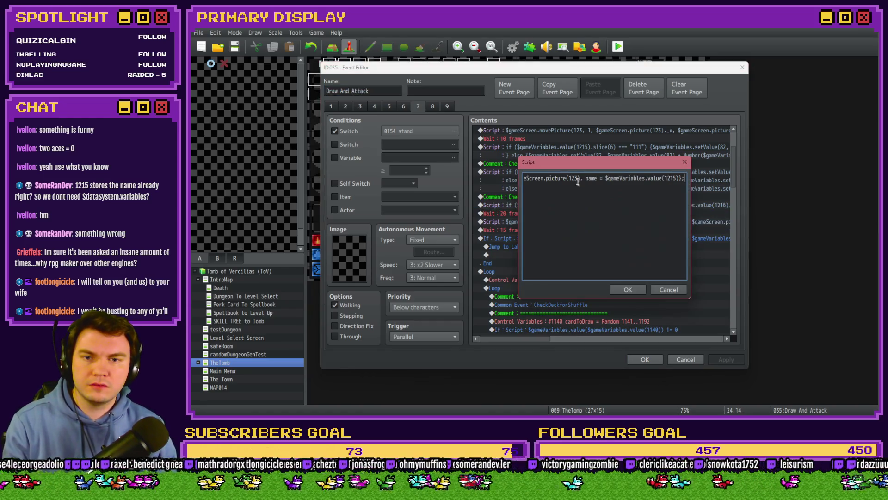
{"action": "left_click", "coordinate": [662, 180]}
{"action": "type", "text": "eVariables.value(1216).slice(6) === \"111\""}
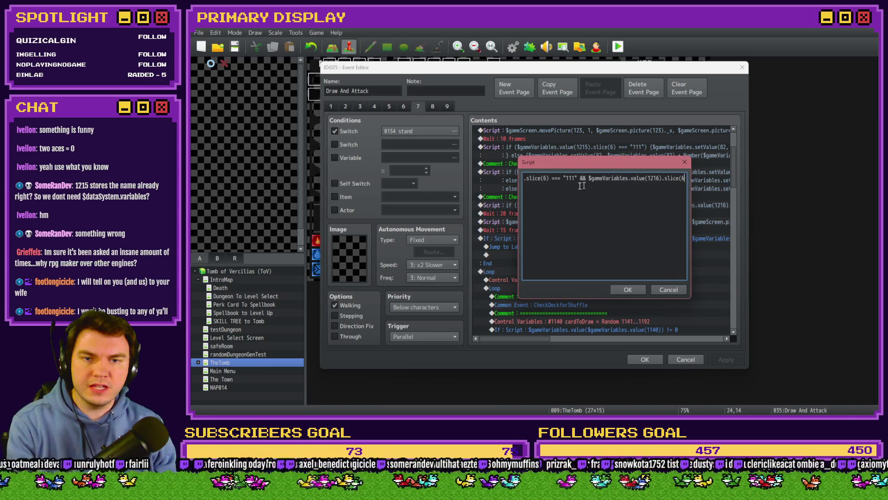
Step: Review the rest of the script: subtract 10 from variable 82, trim 1215, set picture 123
{"action": "key", "text": "Right"}
{"action": "key", "text": "Right"}
{"action": "key", "text": "Right"}
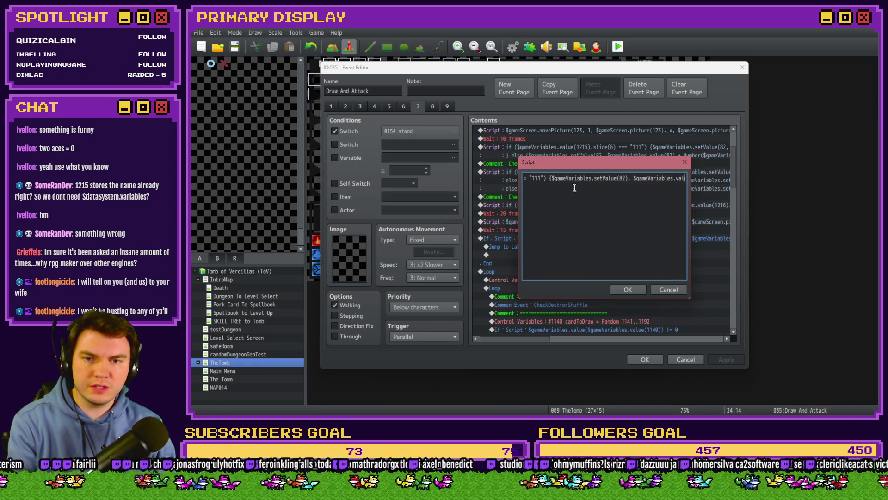
{"action": "key", "text": "Right"}
{"action": "key", "text": "Right"}
{"action": "key", "text": "Right"}
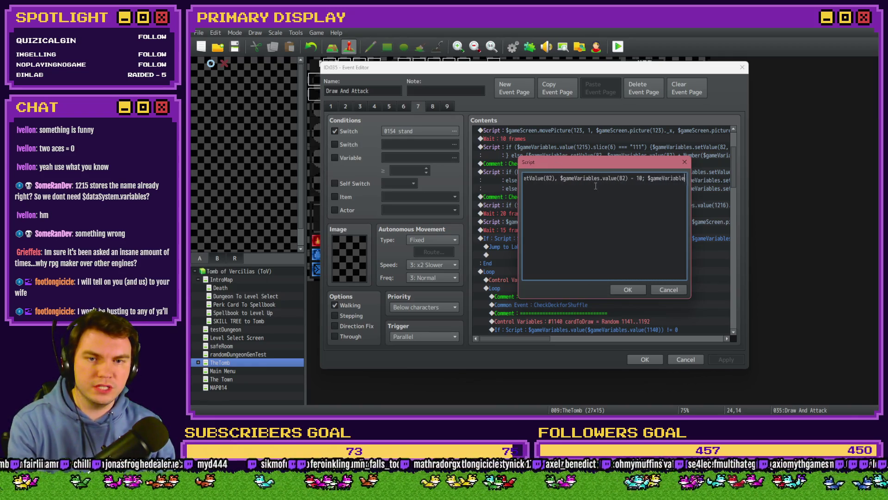
{"action": "key", "text": "Right"}
{"action": "key", "text": "Right"}
{"action": "key", "text": "Right"}
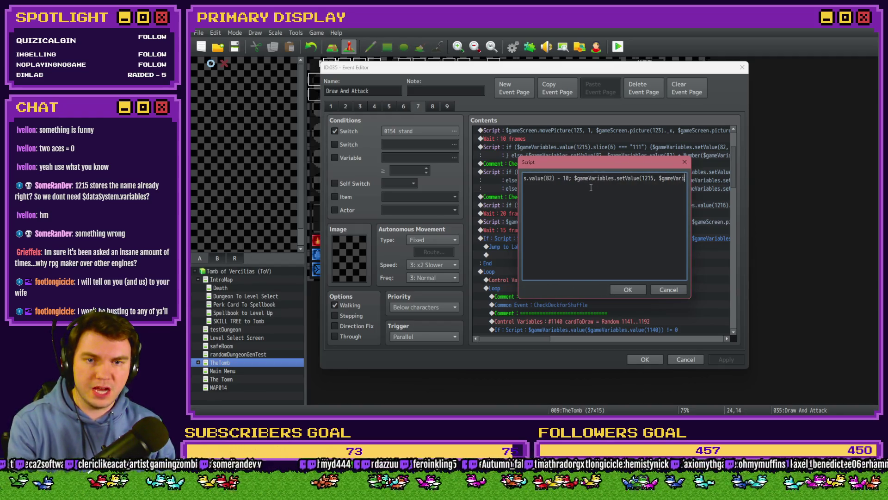
{"action": "key", "text": "Right"}
{"action": "key", "text": "Right"}
{"action": "key", "text": "Right"}
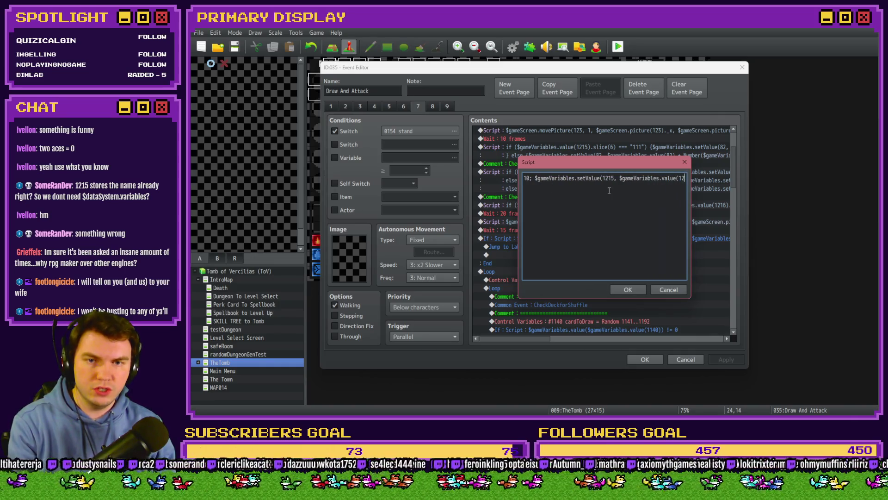
{"action": "key", "text": "Right"}
{"action": "key", "text": "Right"}
{"action": "key", "text": "Right"}
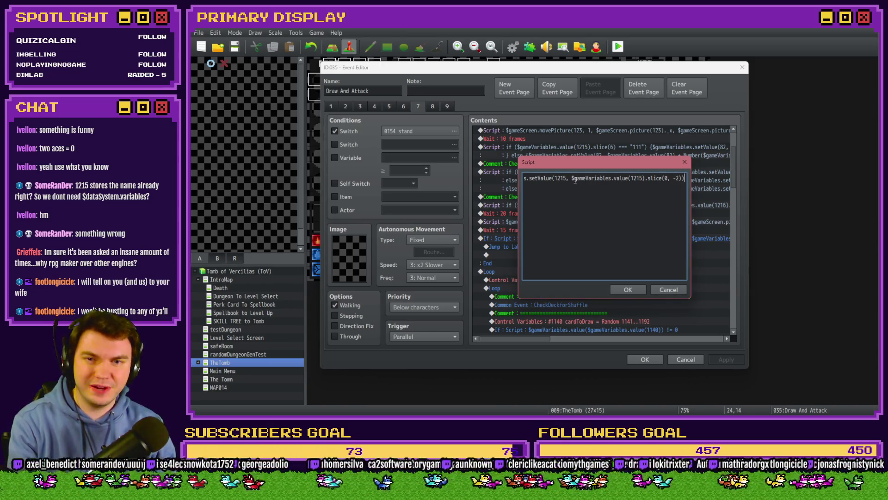
{"action": "key", "text": "Right"}
{"action": "key", "text": "Right"}
{"action": "key", "text": "Right"}
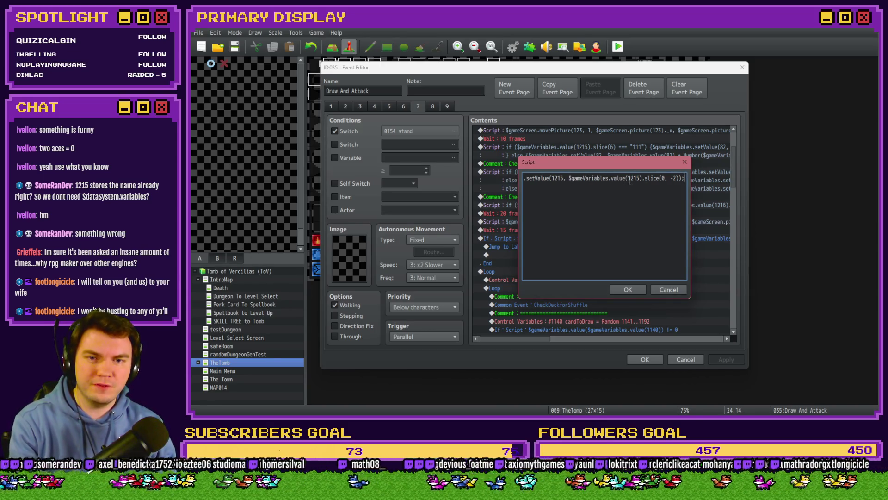
{"action": "key", "text": "Right"}
{"action": "key", "text": "Right"}
{"action": "key", "text": "Right"}
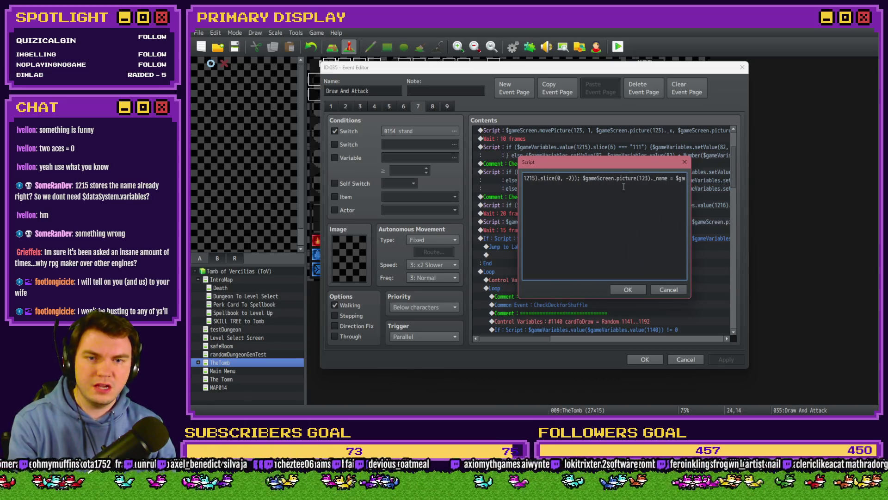
{"action": "key", "text": "Right"}
{"action": "key", "text": "Right"}
{"action": "key", "text": "Right"}
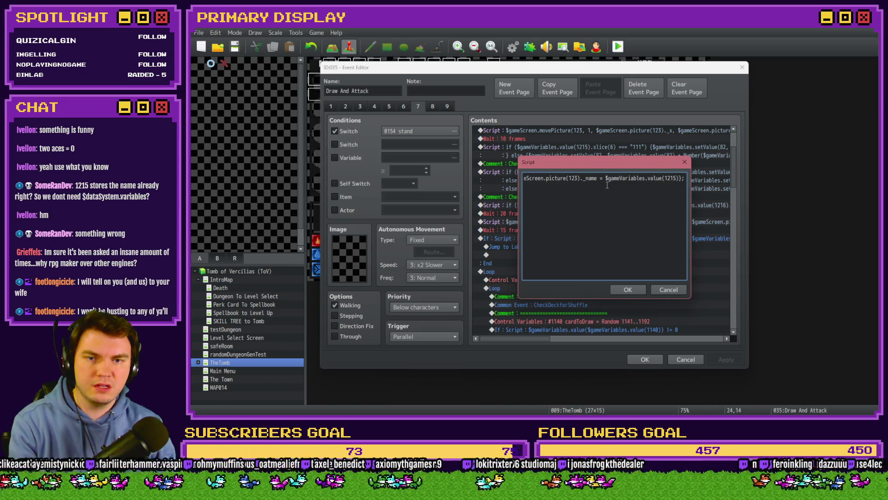
{"action": "left_click", "coordinate": [668, 289]}
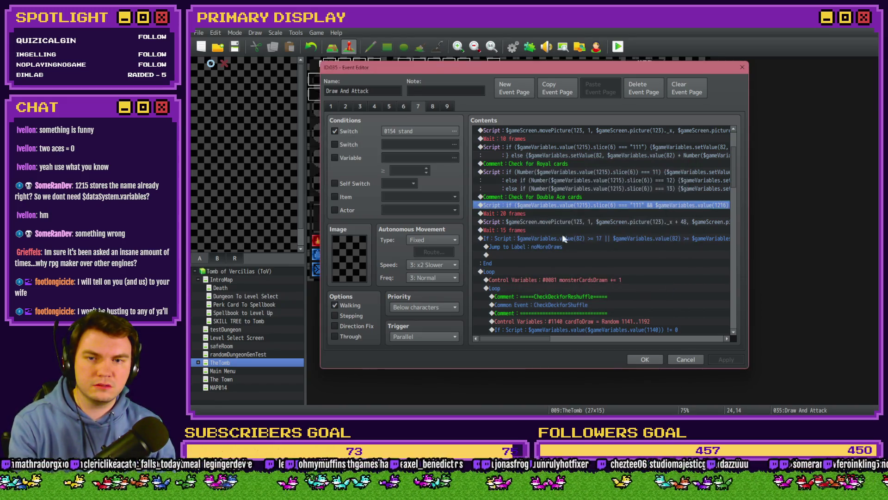
{"action": "double_click", "coordinate": [535, 213]}
Step: Move the misplaced ')' in the variable 82 update to after '- 10', then close the event editor
{"action": "left_click", "coordinate": [706, 93]}
{"action": "left_click", "coordinate": [593, 203]}
{"action": "left_click_drag", "start_coordinate": [538, 342], "coordinate": [611, 343]}
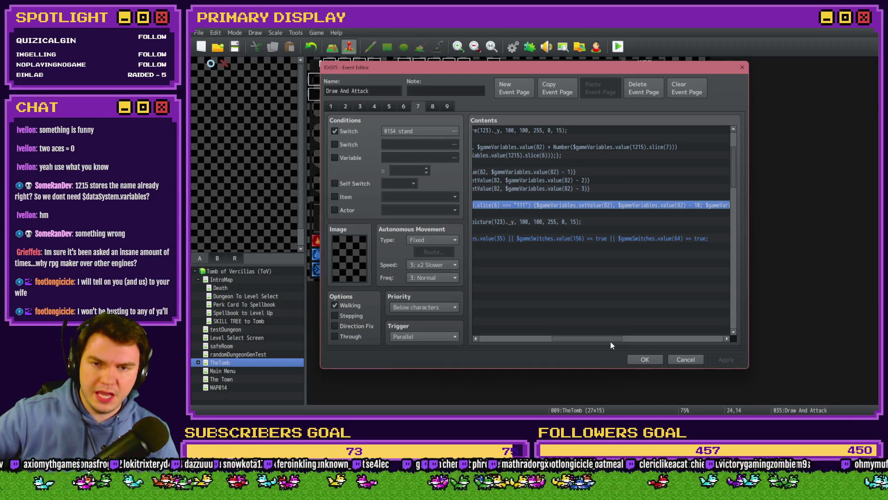
{"action": "double_click", "coordinate": [634, 208]}
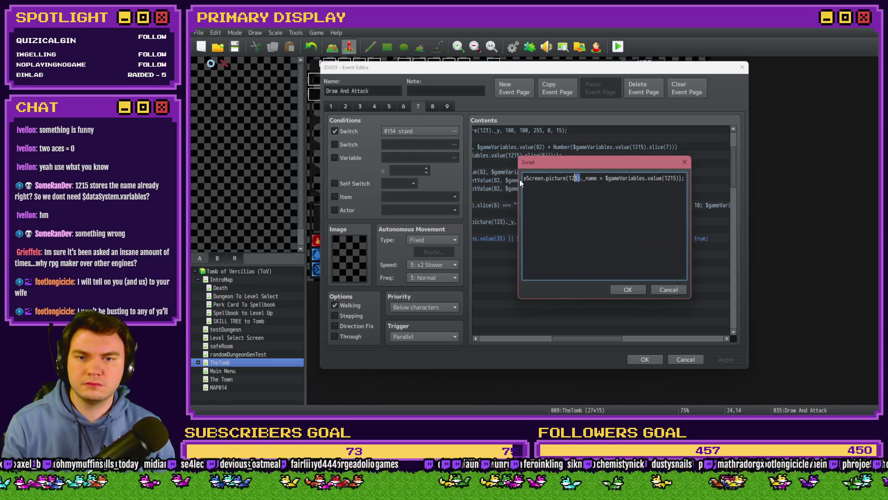
{"action": "key", "text": "Left"}
{"action": "key", "text": "Left"}
{"action": "key", "text": "Left"}
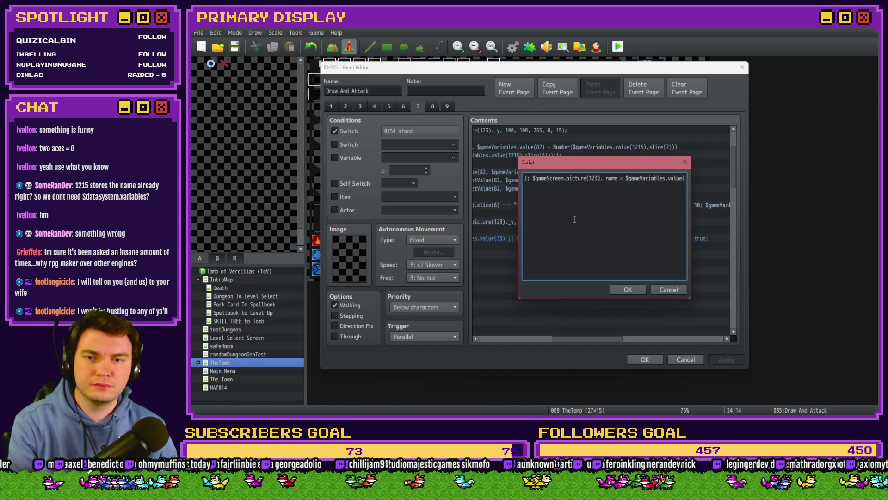
{"action": "key", "text": "Left"}
{"action": "key", "text": "Left"}
{"action": "key", "text": "Left"}
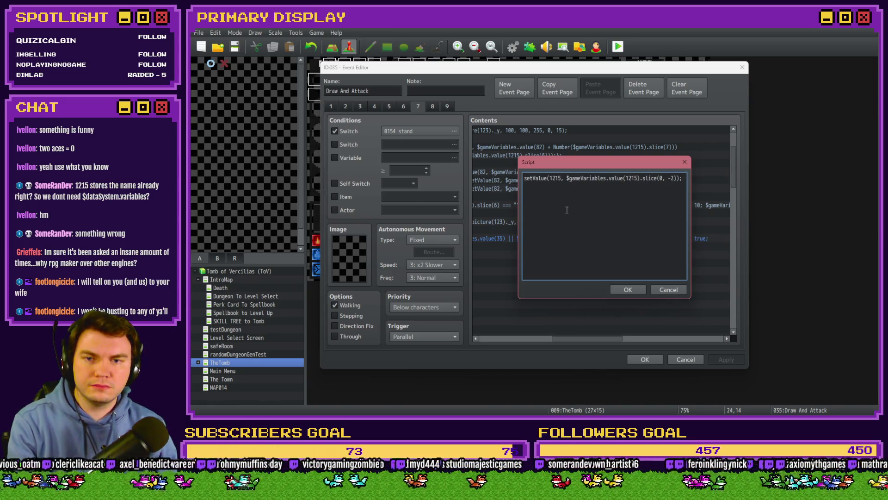
{"action": "key", "text": "Left"}
{"action": "key", "text": "Left"}
{"action": "key", "text": "Left"}
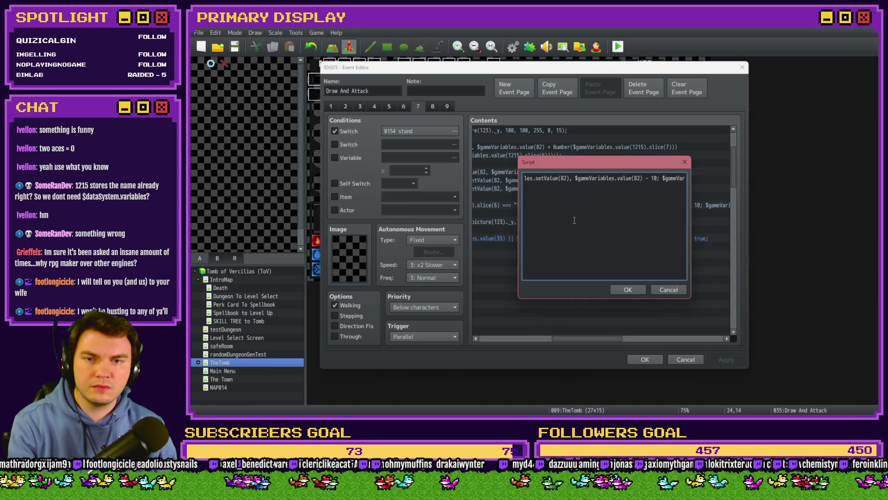
{"action": "key", "text": "BackSpace"}
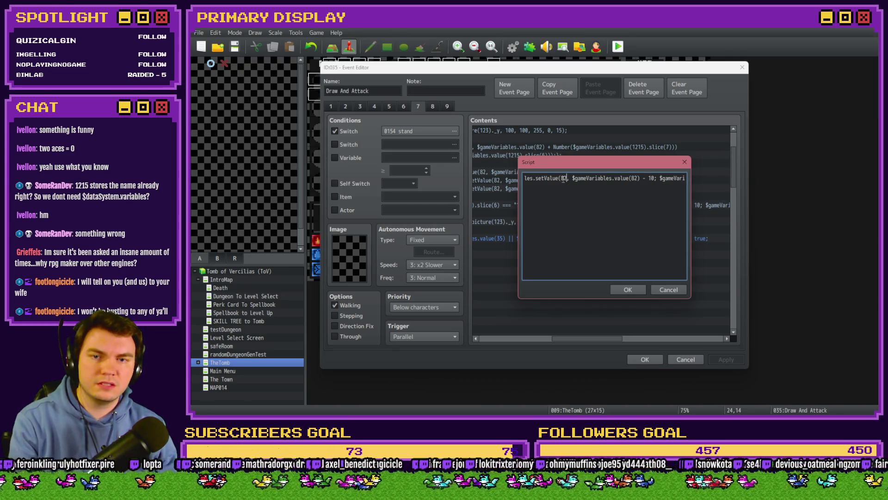
{"action": "type", "text": ")"}
{"action": "left_click", "coordinate": [630, 291]}
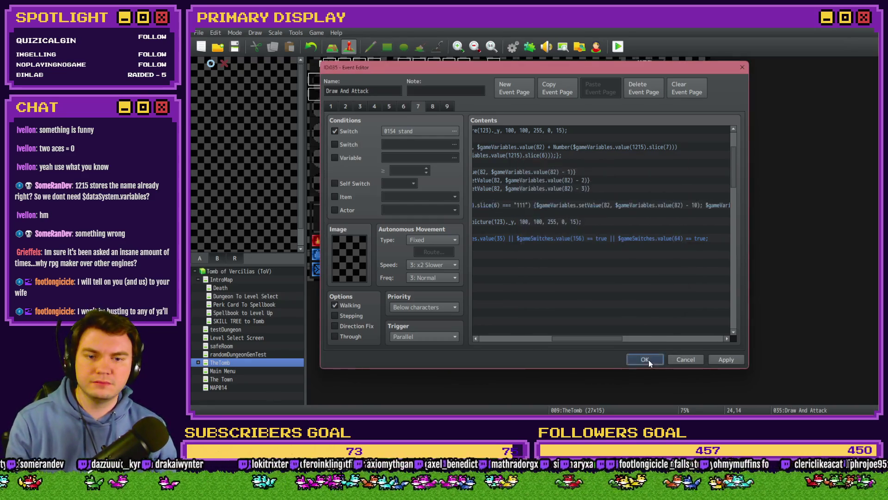
{"action": "left_click", "coordinate": [647, 359]}
{"action": "key", "text": "ctrl+r"}
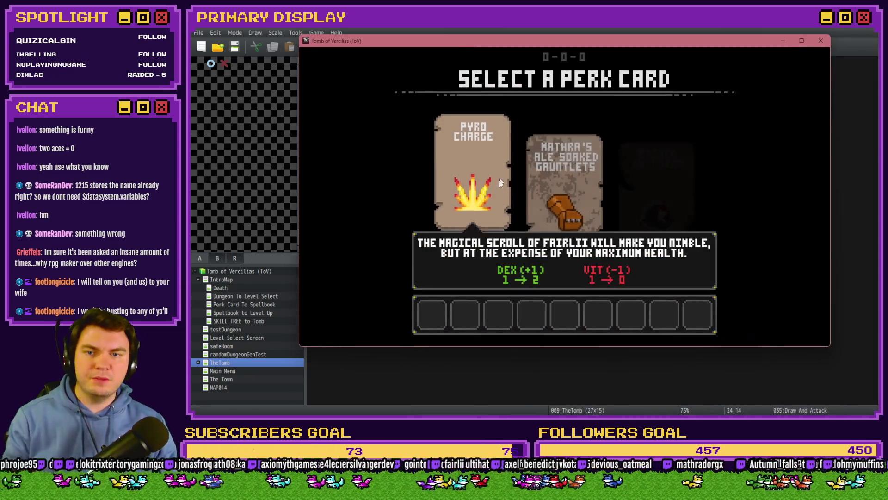
{"action": "left_click", "coordinate": [561, 185]}
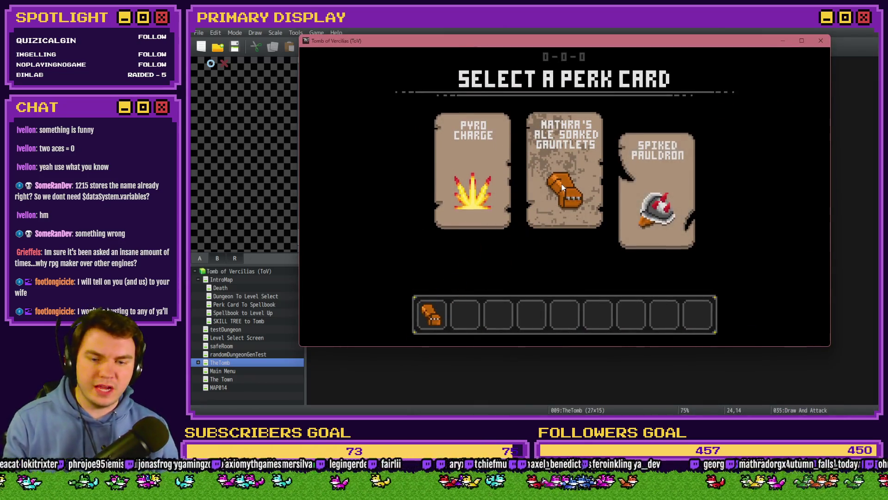
{"action": "key", "text": "Up"}
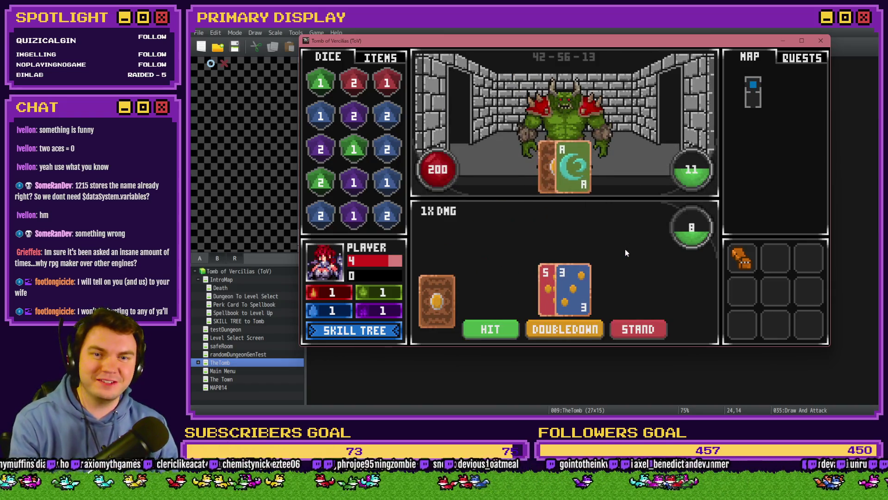
{"action": "left_click", "coordinate": [644, 331]}
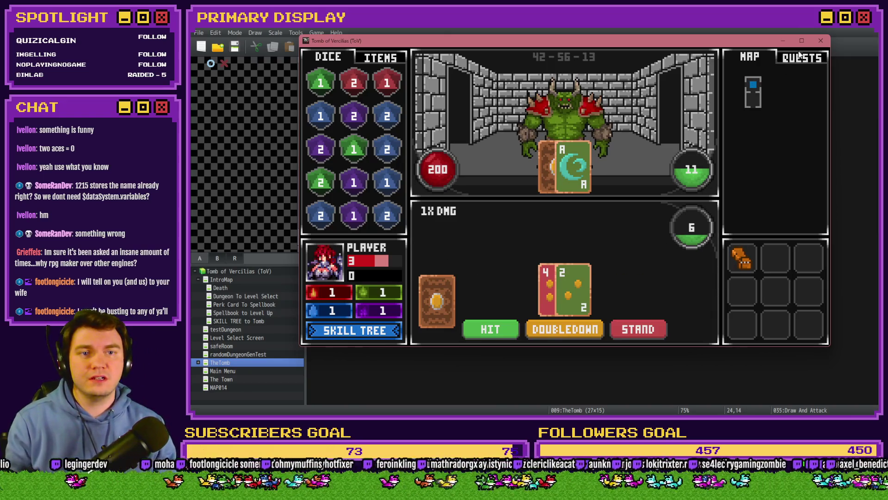
{"action": "left_click", "coordinate": [821, 40]}
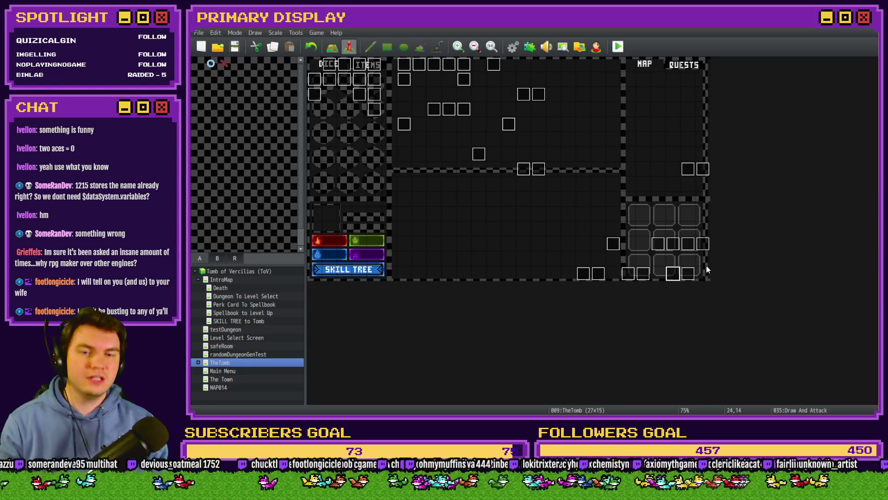
Step: Open the Draw And Attack event on page 7
{"action": "double_click", "coordinate": [673, 273]}
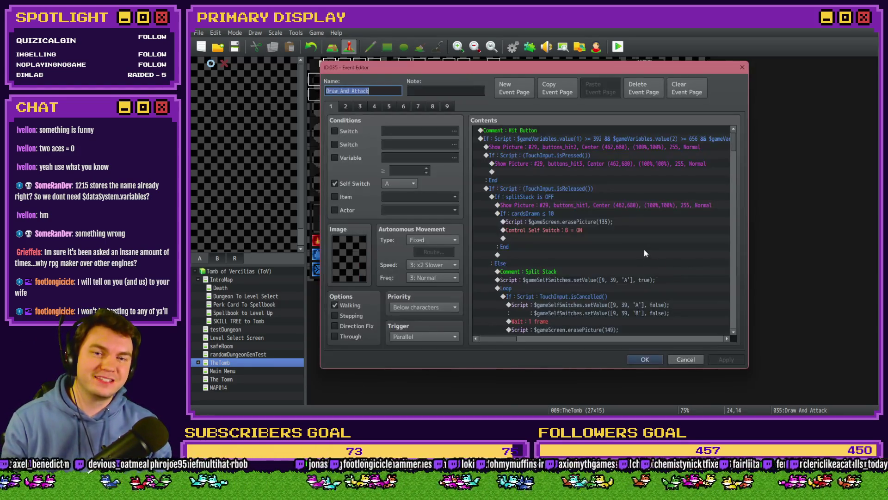
{"action": "key", "text": "alt+Tab"}
{"action": "key", "text": "Tab"}
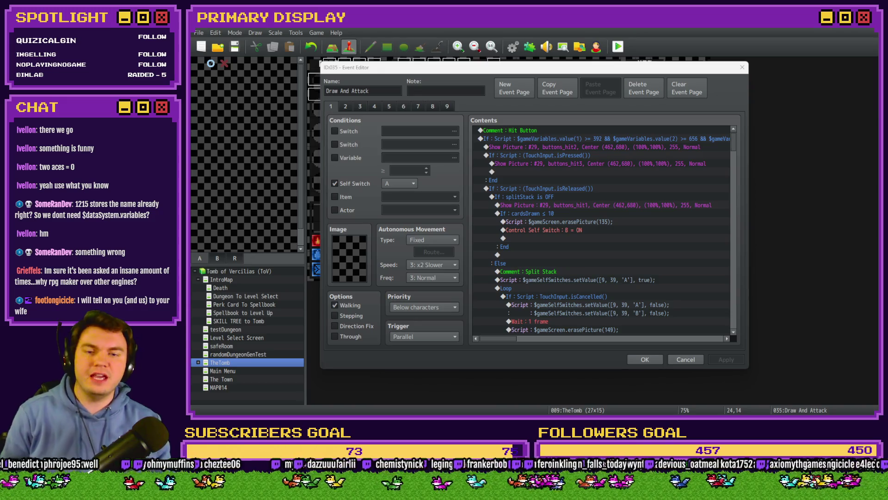
{"action": "left_click", "coordinate": [415, 106]}
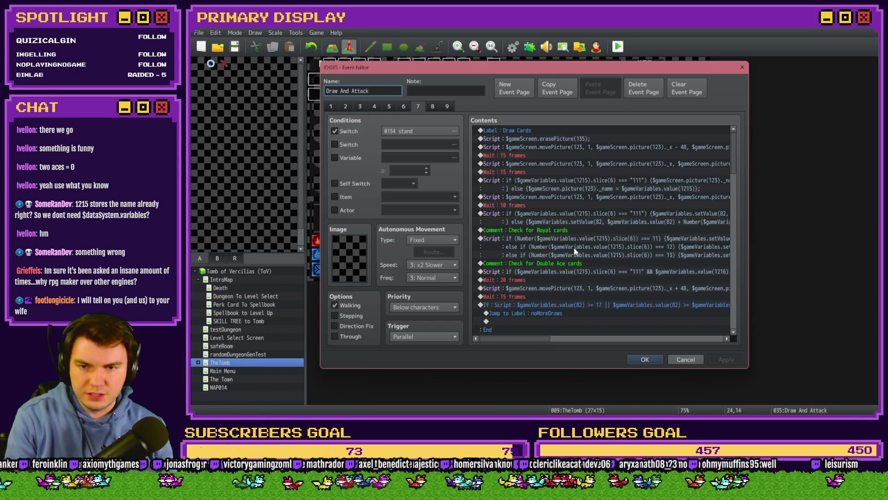
Step: Step through the royal-cards check, Double Ace comment and script, waits, and draw-limit If block
{"action": "left_click", "coordinate": [573, 235]}
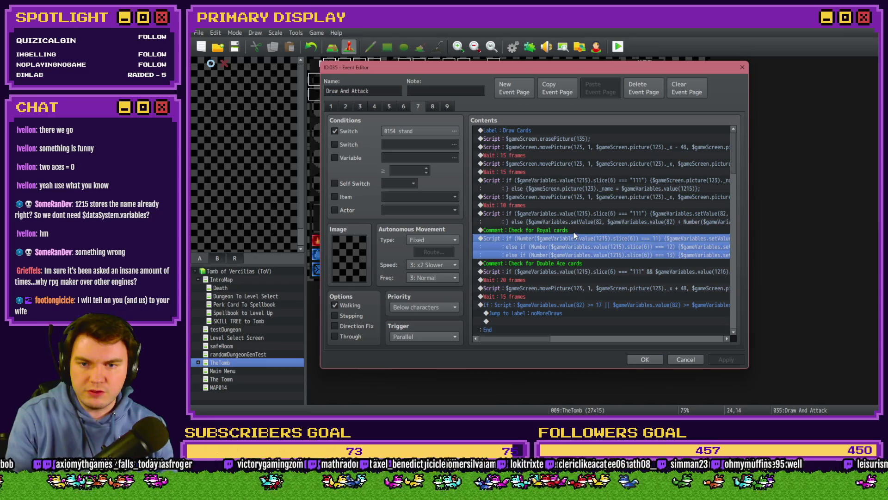
{"action": "left_click", "coordinate": [568, 264]}
{"action": "left_click", "coordinate": [567, 271]}
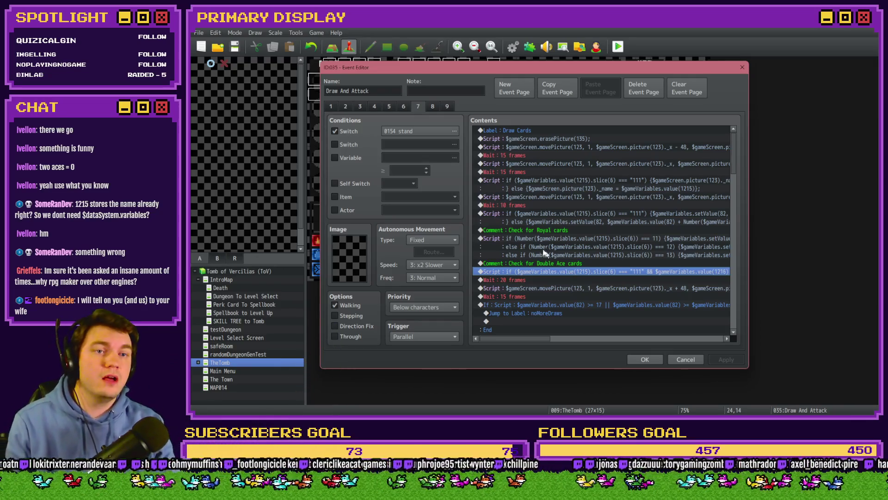
{"action": "key", "text": "Down"}
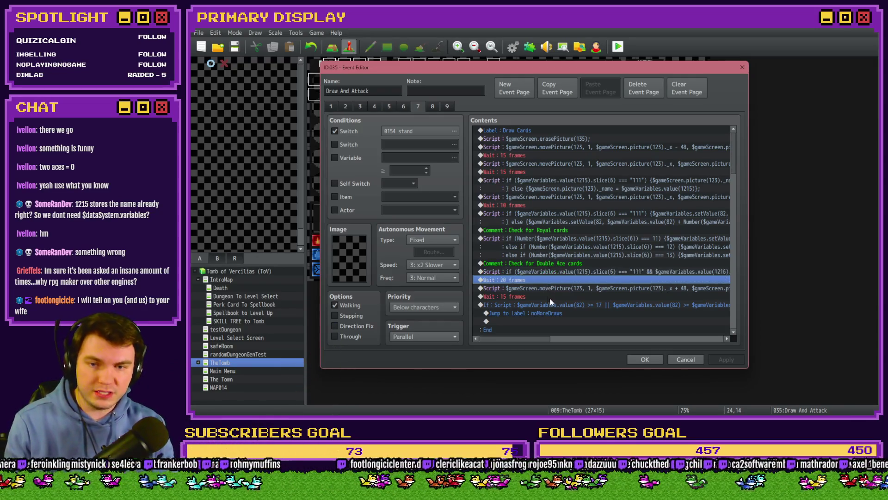
{"action": "left_click", "coordinate": [552, 290]}
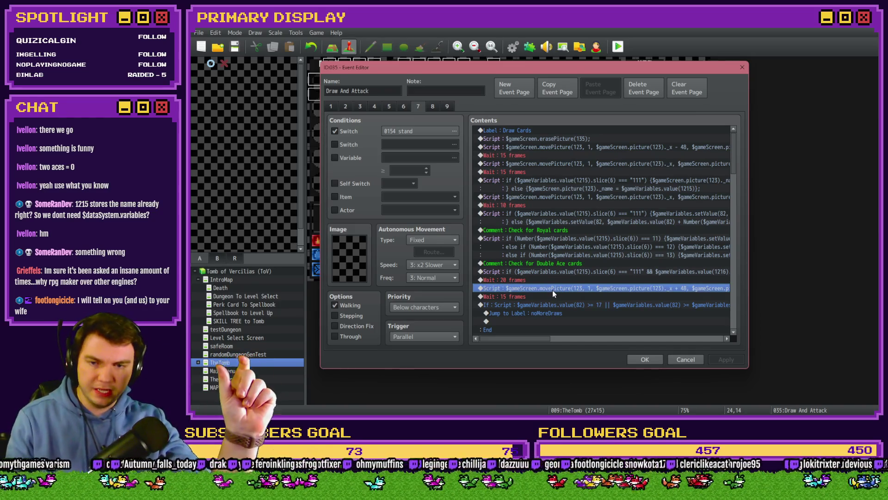
{"action": "left_click", "coordinate": [545, 299]}
{"action": "scroll", "coordinate": [545, 299], "scroll_direction": "down", "scroll_amount": 3}
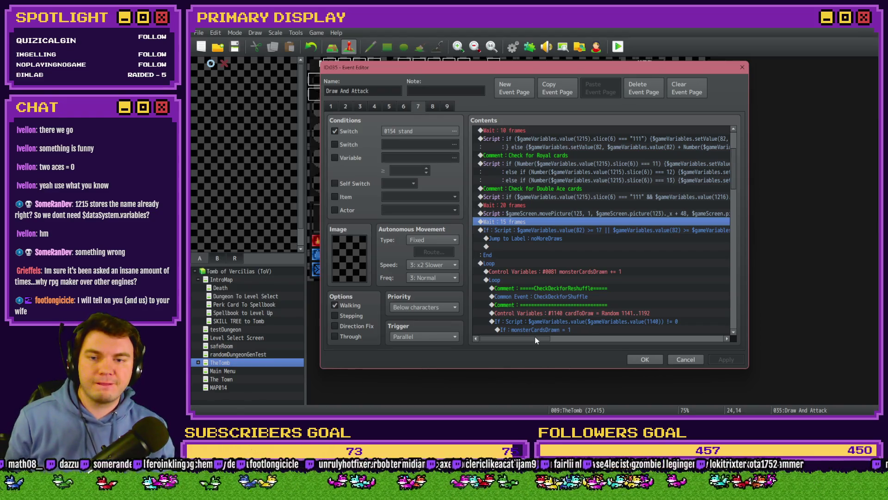
{"action": "left_click", "coordinate": [528, 231]}
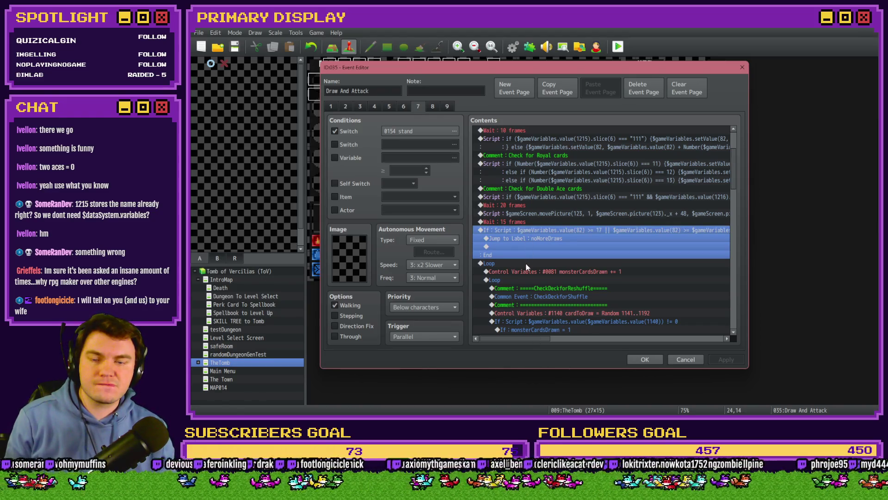
{"action": "scroll", "coordinate": [523, 284], "scroll_direction": "down", "scroll_amount": 5}
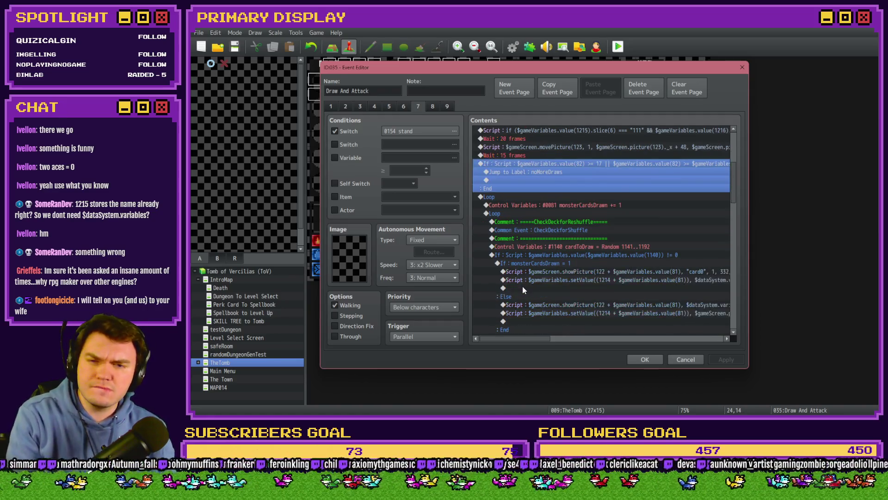
{"action": "scroll", "coordinate": [523, 289], "scroll_direction": "up", "scroll_amount": 4}
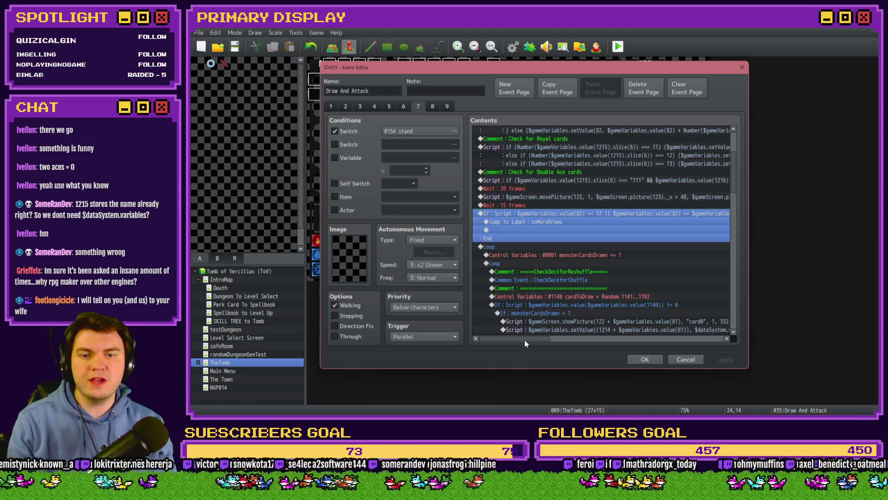
{"action": "left_click_drag", "start_coordinate": [527, 341], "coordinate": [565, 340]}
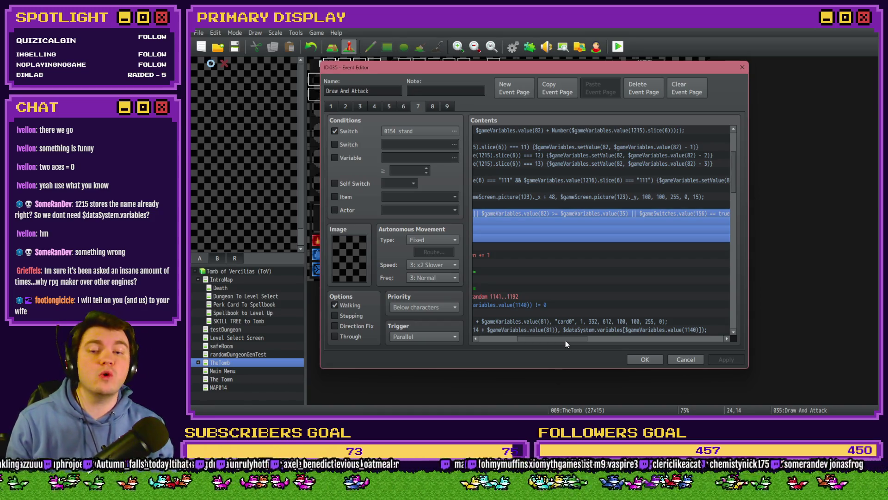
{"action": "left_click_drag", "start_coordinate": [565, 339], "coordinate": [600, 337]}
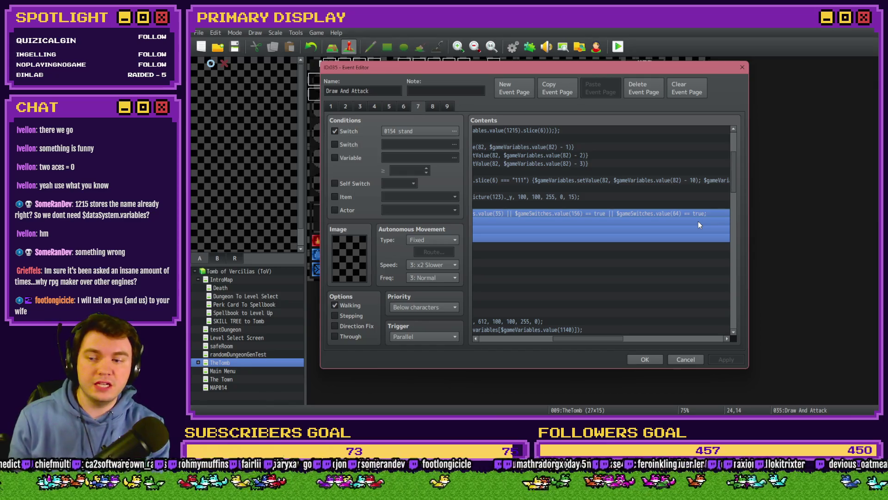
{"action": "left_click_drag", "start_coordinate": [602, 338], "coordinate": [511, 329]}
{"action": "left_click", "coordinate": [525, 223]}
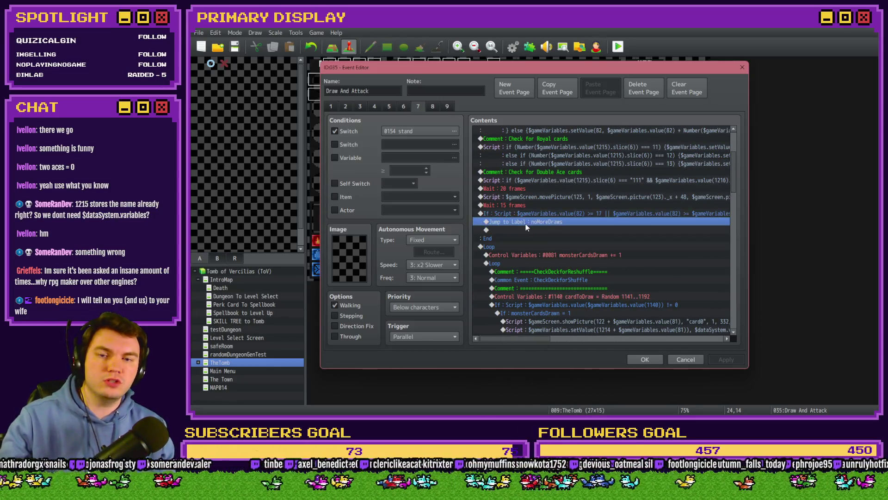
{"action": "left_click_drag", "start_coordinate": [737, 171], "coordinate": [738, 249]}
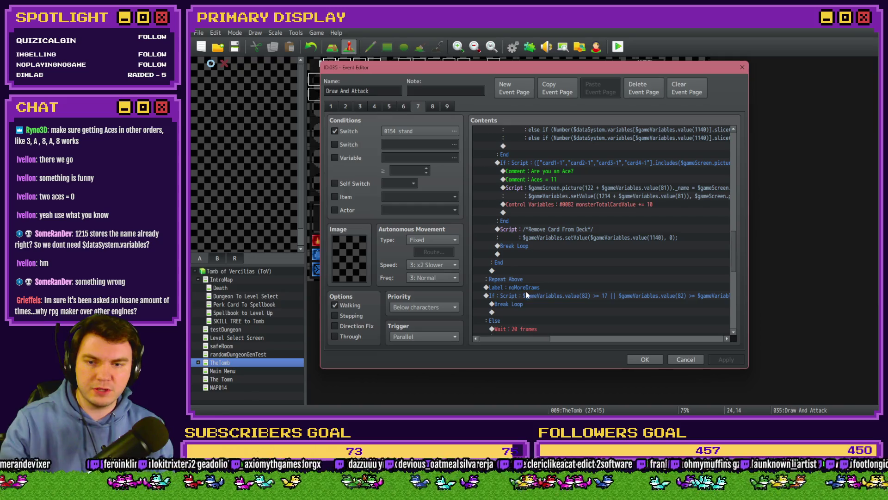
{"action": "left_click", "coordinate": [568, 287]}
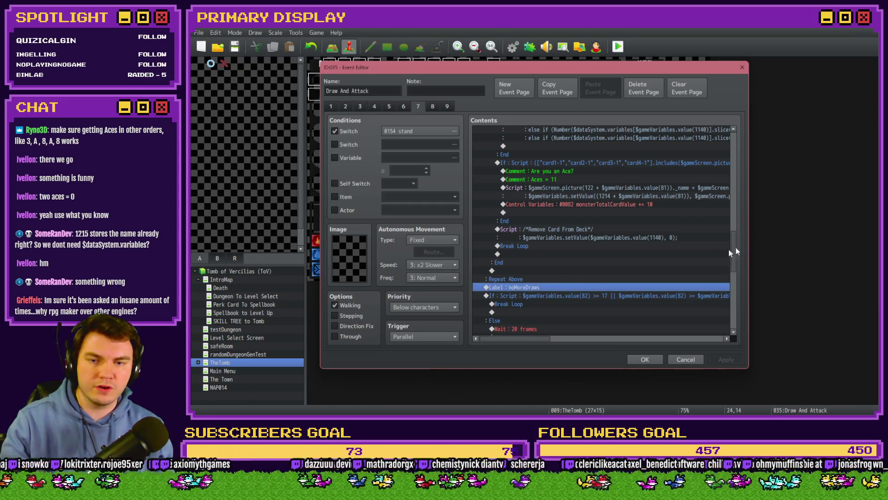
{"action": "scroll", "coordinate": [734, 242], "scroll_direction": "up", "scroll_amount": 1}
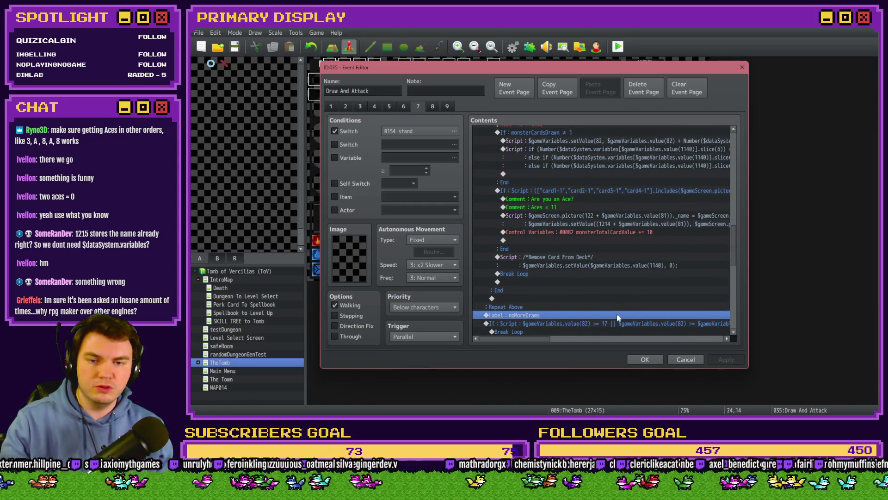
{"action": "mouse_move", "coordinate": [731, 259]}
{"action": "left_mouse_down"}
{"action": "mouse_move", "coordinate": [732, 198]}
{"action": "mouse_move", "coordinate": [734, 252]}
{"action": "left_mouse_up"}
{"action": "left_click", "coordinate": [496, 167]}
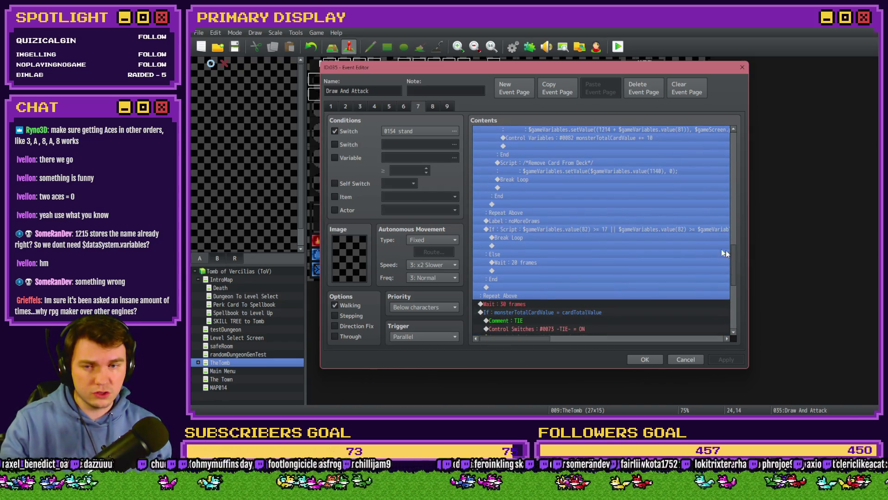
{"action": "left_click", "coordinate": [554, 213]}
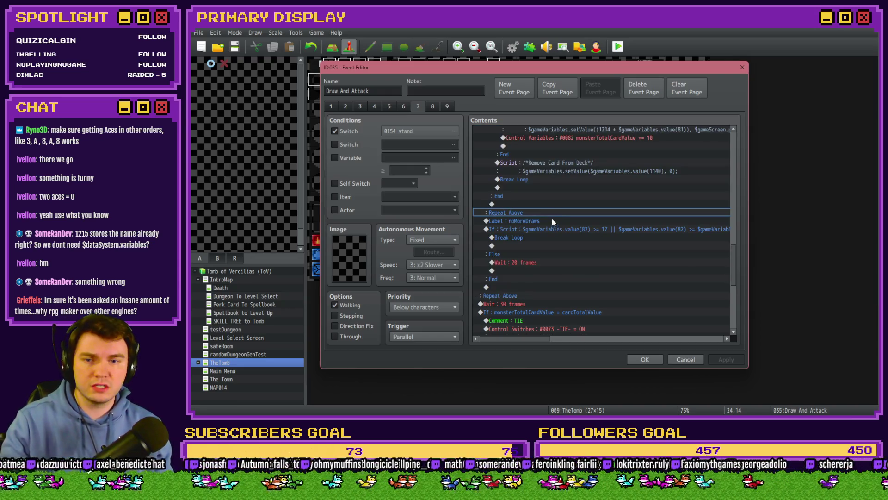
{"action": "left_click", "coordinate": [552, 220]}
{"action": "left_click", "coordinate": [553, 227]}
{"action": "left_click", "coordinate": [551, 238]}
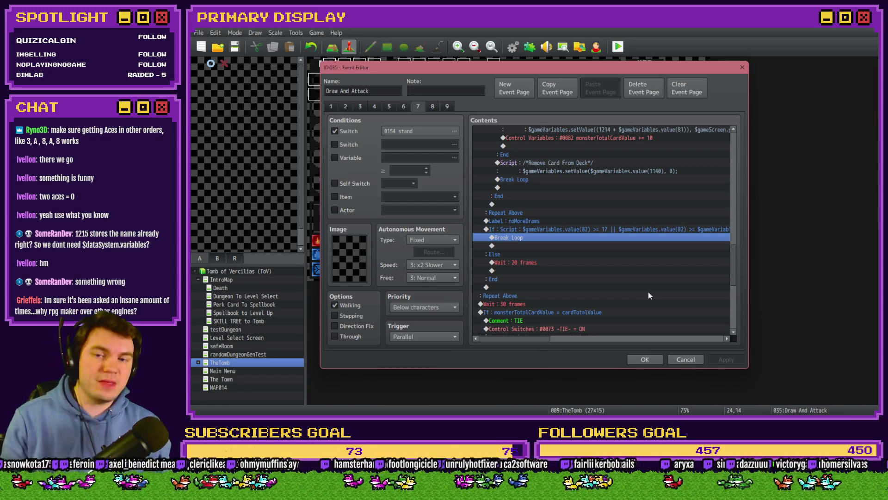
{"action": "mouse_move", "coordinate": [733, 259]}
{"action": "left_mouse_down"}
{"action": "mouse_move", "coordinate": [734, 249]}
{"action": "mouse_move", "coordinate": [597, 159]}
{"action": "left_mouse_up"}
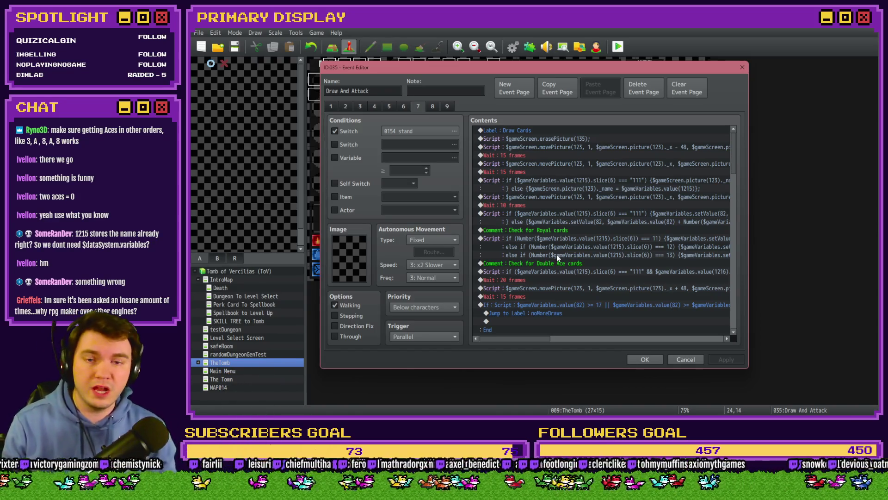
{"action": "scroll", "coordinate": [563, 268], "scroll_direction": "down", "scroll_amount": 3}
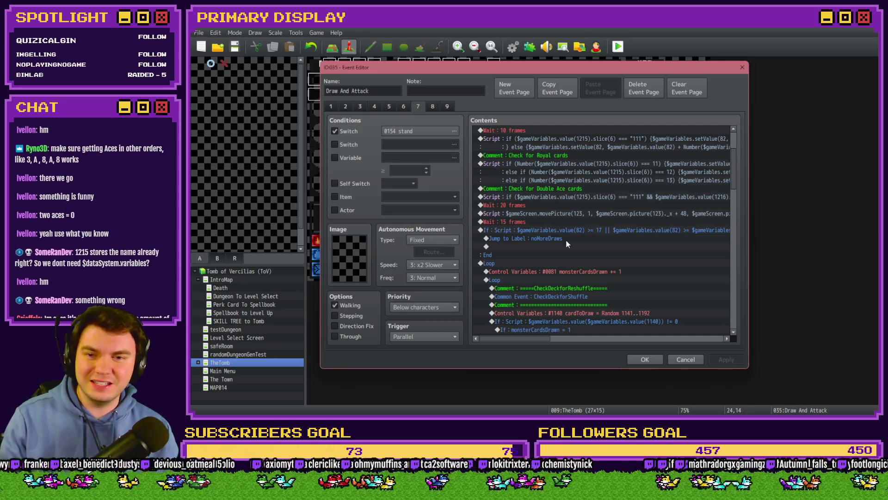
{"action": "scroll", "coordinate": [566, 240], "scroll_direction": "down", "scroll_amount": 5}
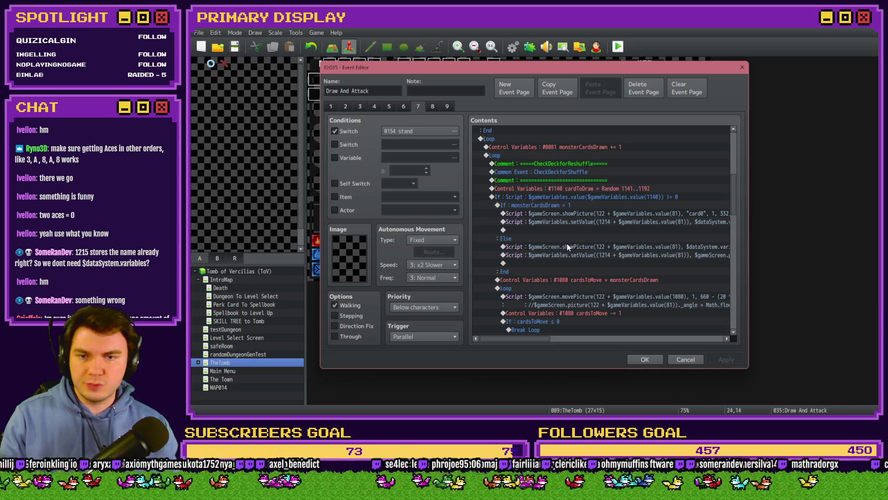
{"action": "scroll", "coordinate": [559, 237], "scroll_direction": "up", "scroll_amount": 2}
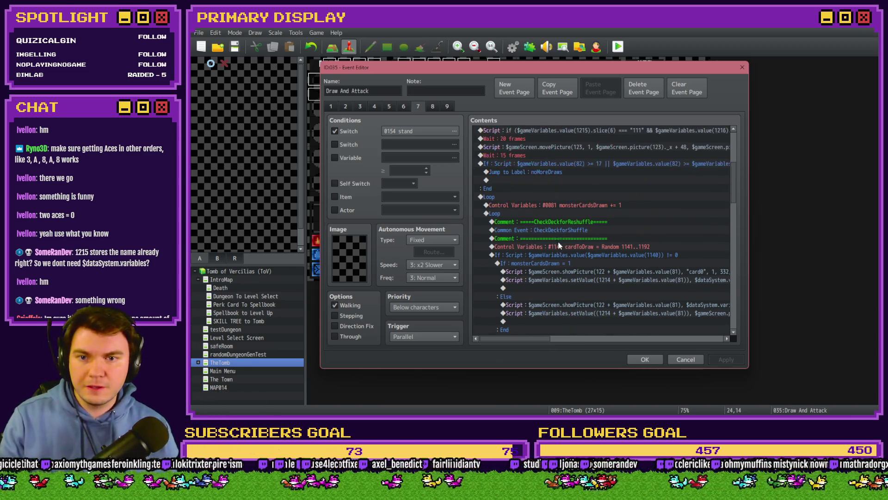
{"action": "scroll", "coordinate": [558, 243], "scroll_direction": "up", "scroll_amount": 2}
{"action": "left_click", "coordinate": [558, 214]}
{"action": "left_click", "coordinate": [556, 205]}
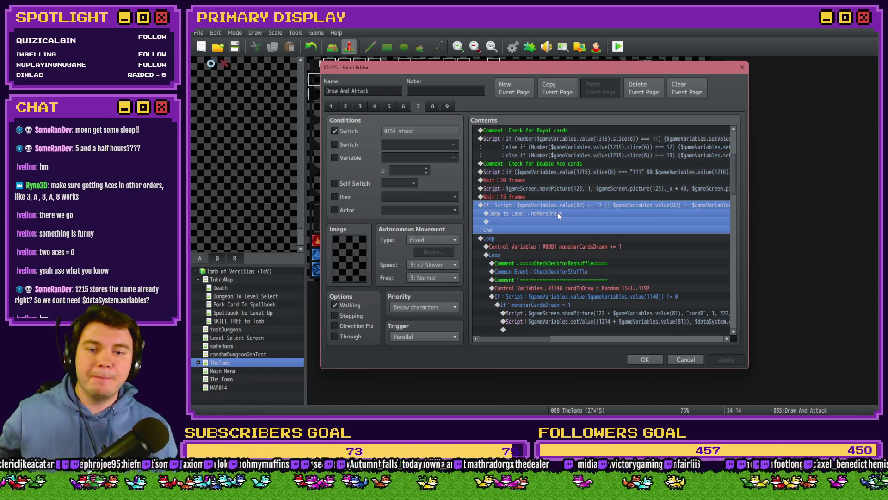
{"action": "left_click", "coordinate": [550, 238]}
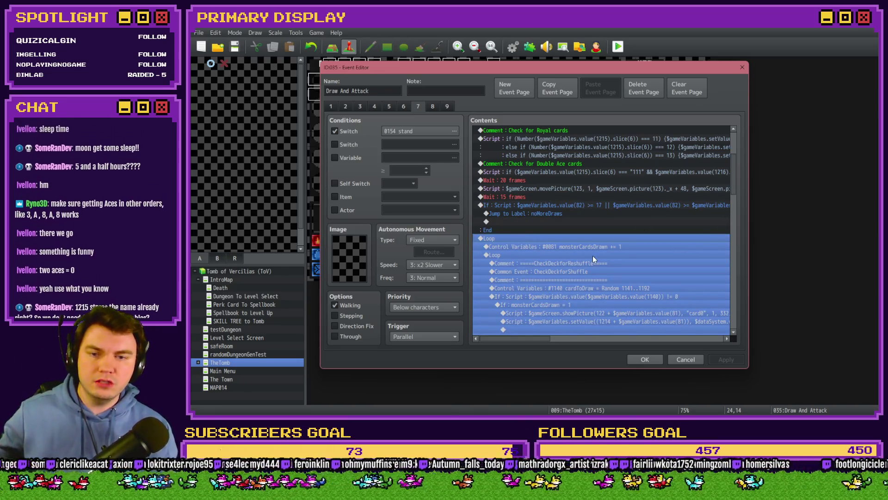
{"action": "left_click", "coordinate": [604, 254]}
{"action": "left_click", "coordinate": [603, 279]}
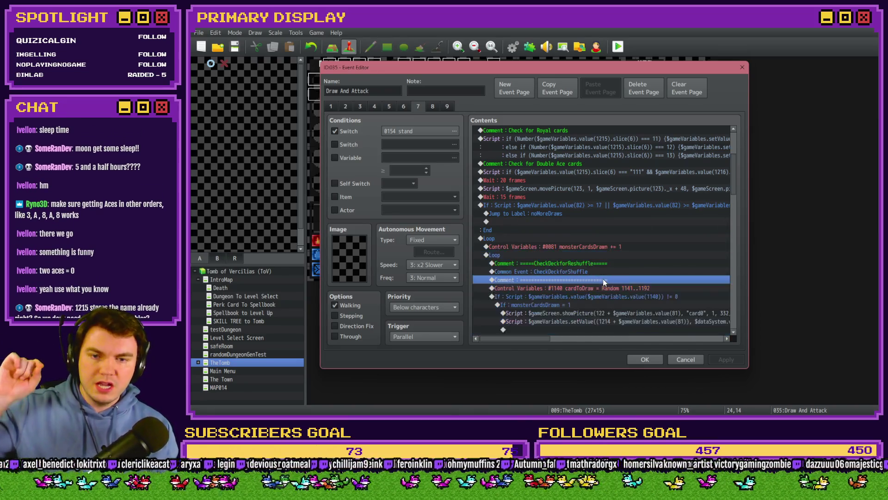
{"action": "scroll", "coordinate": [604, 281], "scroll_direction": "down", "scroll_amount": 1}
{"action": "scroll", "coordinate": [604, 282], "scroll_direction": "down", "scroll_amount": 2}
{"action": "scroll", "coordinate": [604, 281], "scroll_direction": "down", "scroll_amount": 5}
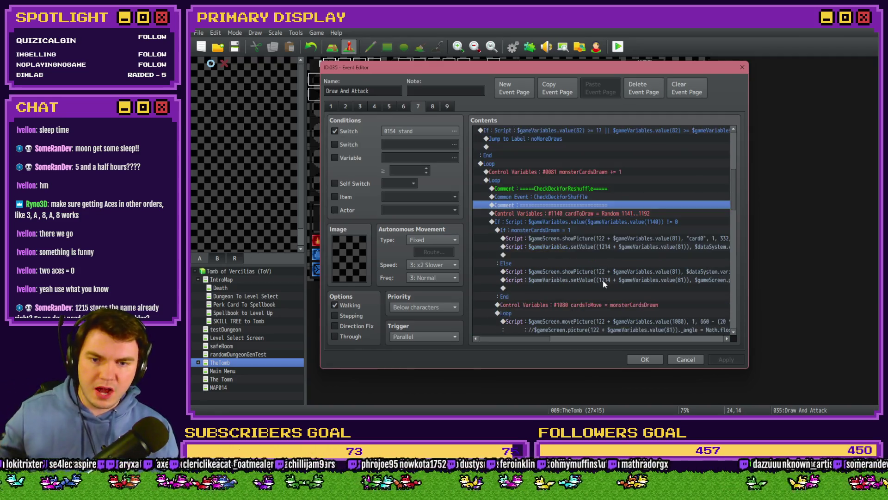
{"action": "scroll", "coordinate": [604, 280], "scroll_direction": "down", "scroll_amount": 5}
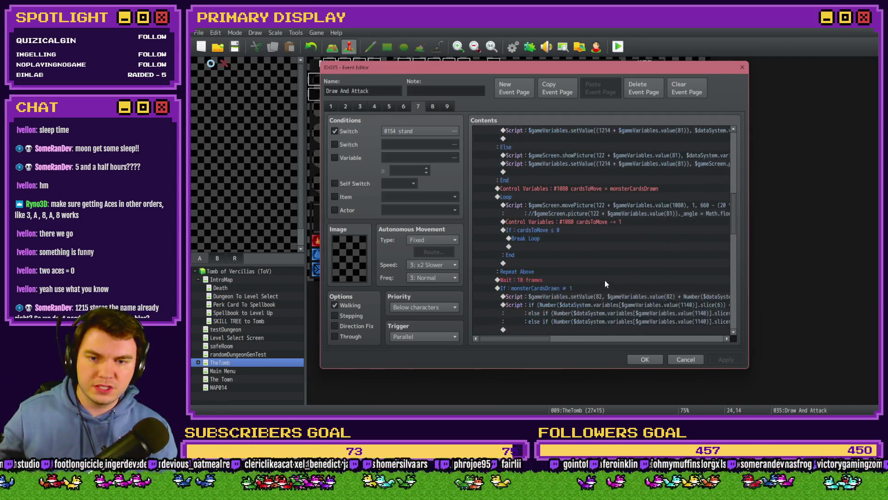
{"action": "scroll", "coordinate": [603, 281], "scroll_direction": "down", "scroll_amount": 3}
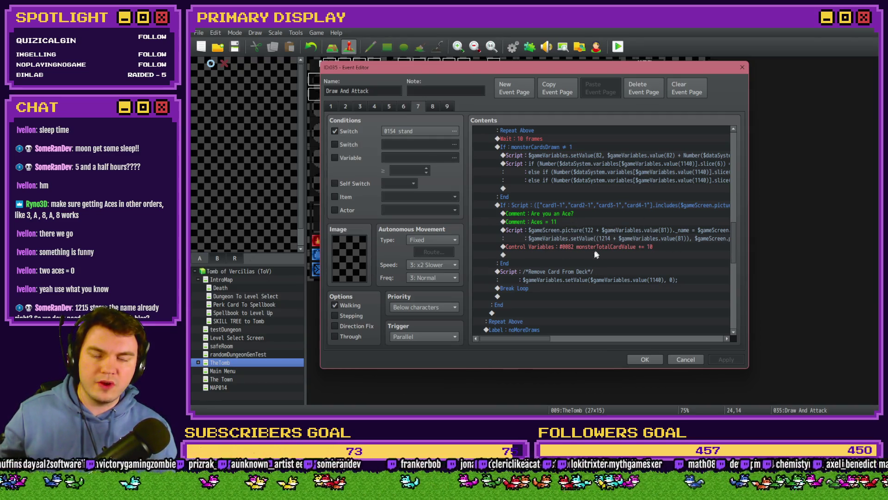
{"action": "scroll", "coordinate": [581, 259], "scroll_direction": "up", "scroll_amount": 6}
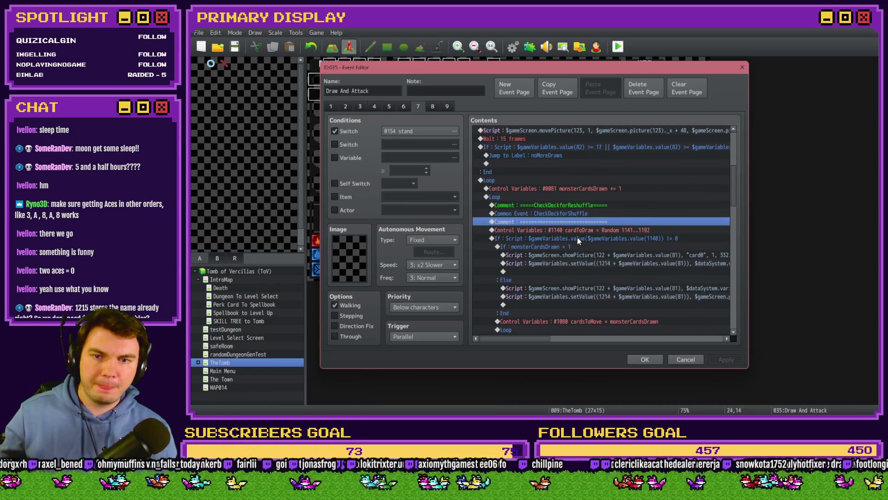
{"action": "left_click", "coordinate": [529, 178]}
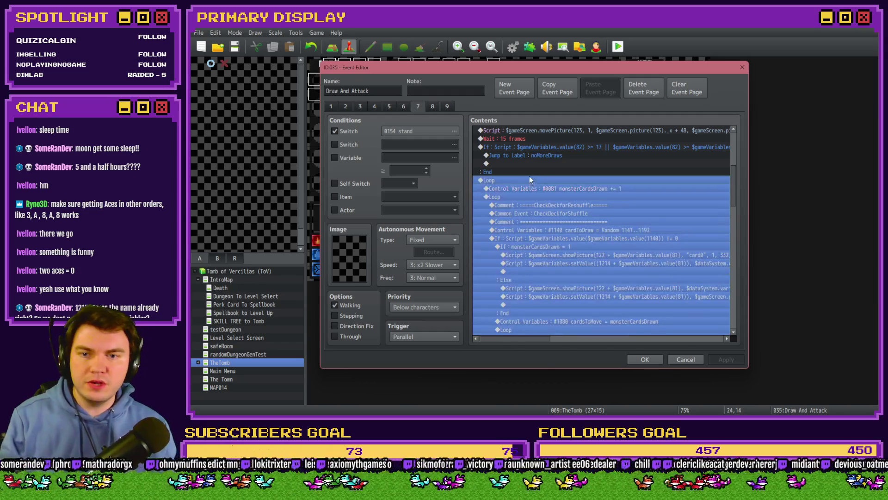
Step: Insert the comment 'Check for the drawing and softhands right here on the next stream!' above the loop
{"action": "double_click", "coordinate": [531, 179]}
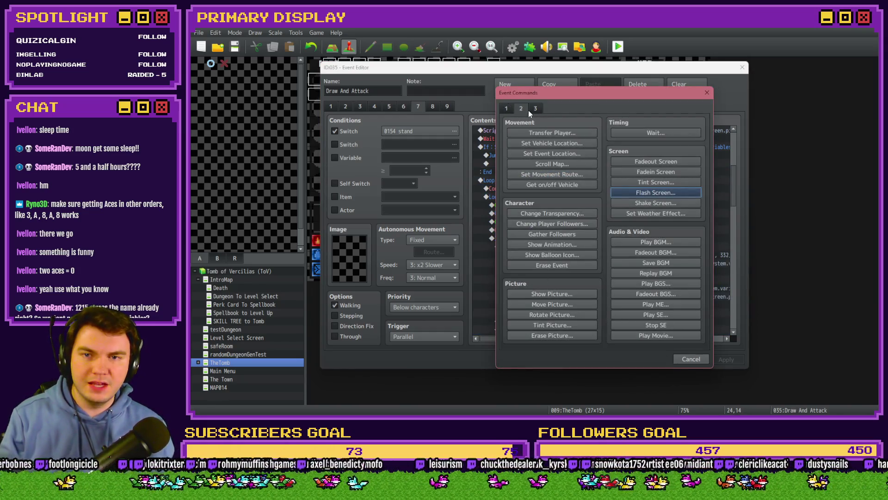
{"action": "left_click", "coordinate": [506, 107]}
{"action": "left_click", "coordinate": [562, 334]}
{"action": "type", "text": "Check for the draw"}
{"action": "type", "text": "ing and softhands ri"}
{"action": "type", "text": "ght here on the next s"}
{"action": "type", "text": "tream!"}
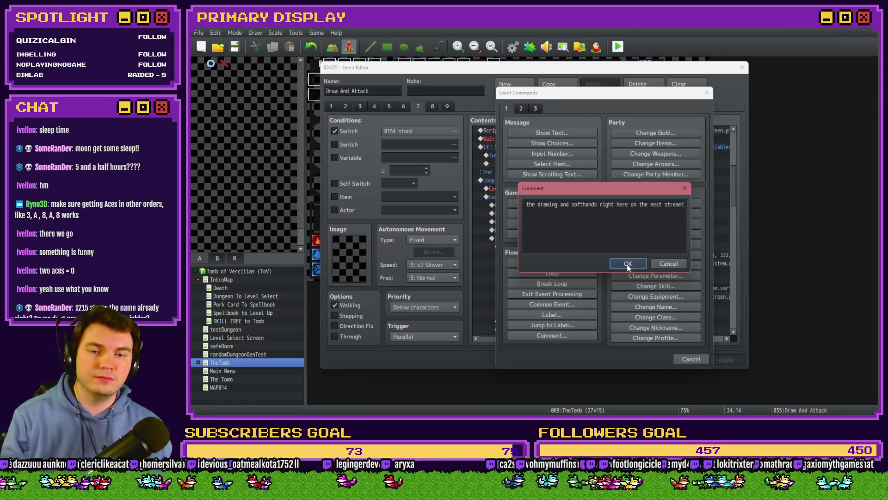
{"action": "left_click", "coordinate": [628, 263]}
{"action": "left_click", "coordinate": [609, 188]}
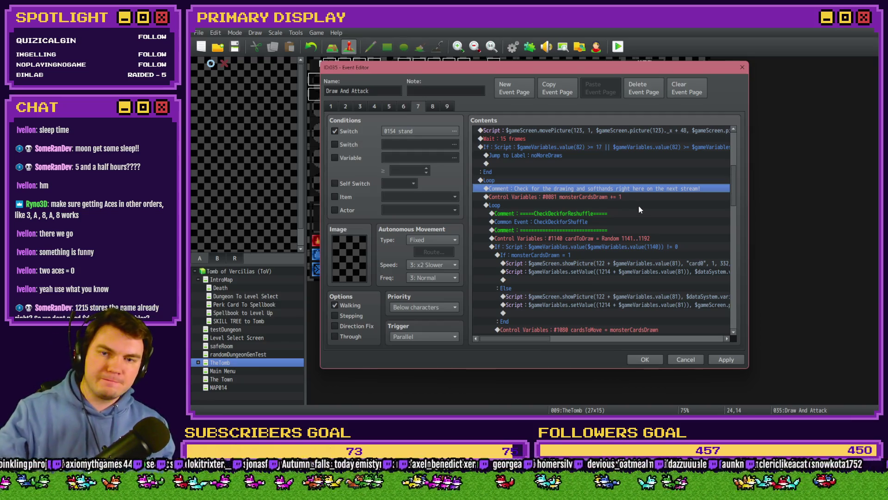
Step: Apply the Draw And Attack edits and inspect the Monster Draw event
{"action": "left_click_drag", "start_coordinate": [735, 187], "coordinate": [717, 252]}
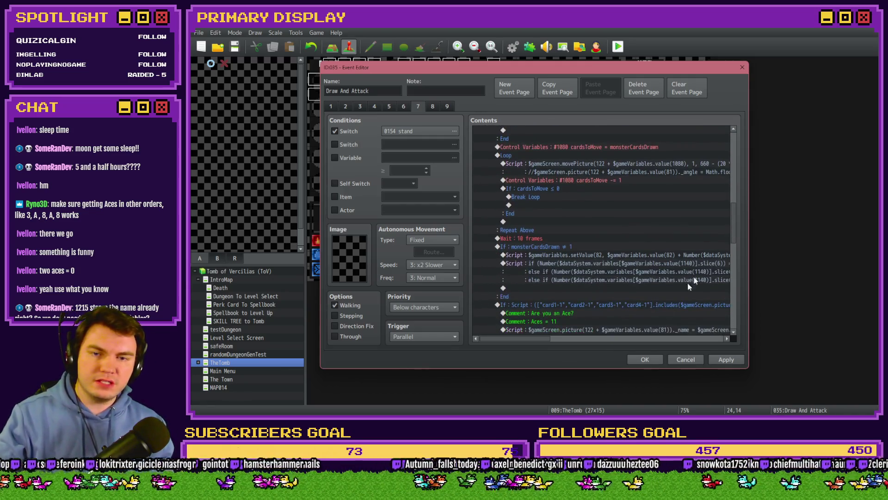
{"action": "left_click", "coordinate": [644, 359]}
{"action": "double_click", "coordinate": [686, 276]}
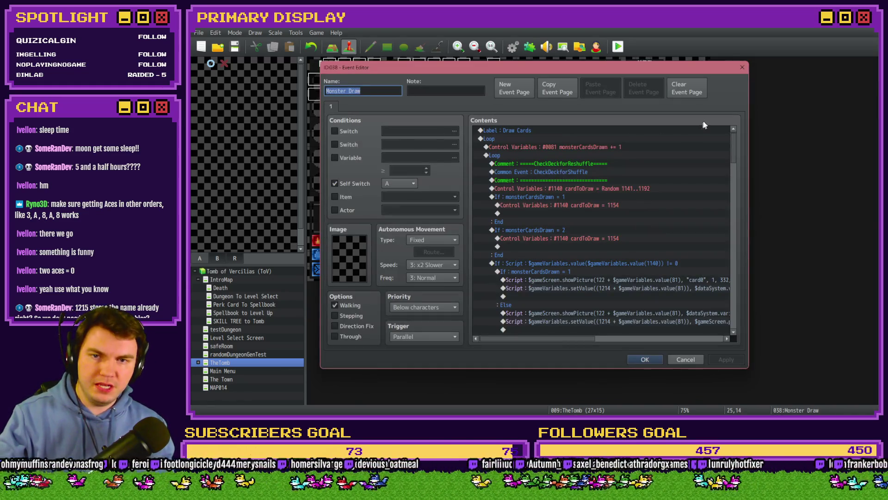
{"action": "mouse_move", "coordinate": [735, 146]}
{"action": "left_mouse_down"}
{"action": "mouse_move", "coordinate": [740, 287]}
{"action": "mouse_move", "coordinate": [739, 150]}
{"action": "left_mouse_up"}
{"action": "left_click", "coordinate": [644, 359]}
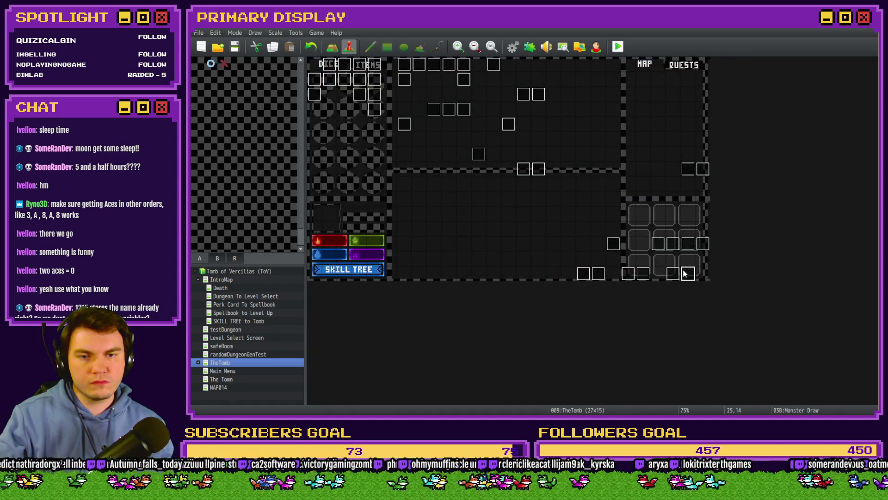
Step: Reopen Monster Draw, cancel without changes, and open Draw And Attack again
{"action": "double_click", "coordinate": [684, 272]}
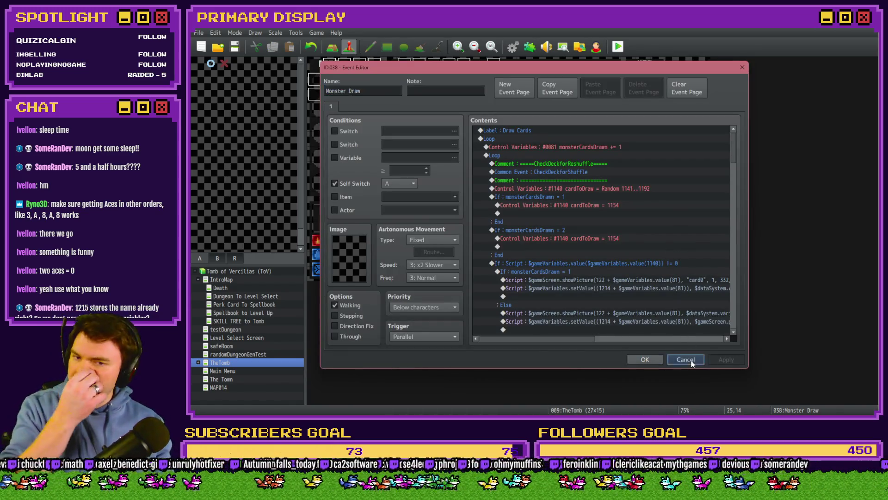
{"action": "left_click", "coordinate": [685, 358]}
{"action": "double_click", "coordinate": [673, 273]}
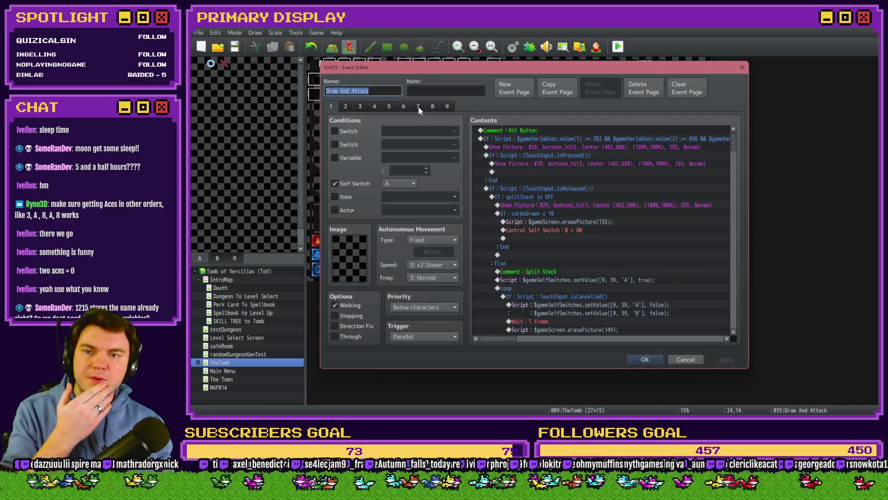
Step: Check the new reminder comment on page 7, close the event editor, and save the project
{"action": "left_click", "coordinate": [419, 108]}
{"action": "scroll", "coordinate": [632, 191], "scroll_direction": "down", "scroll_amount": 5}
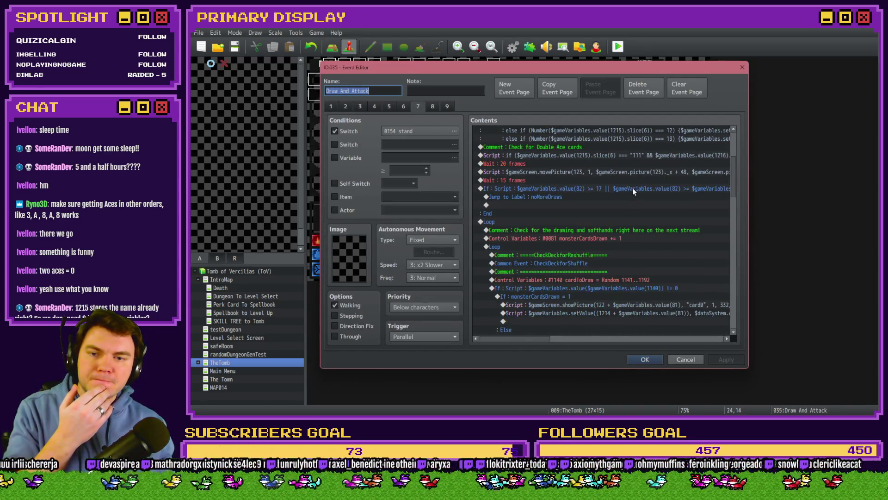
{"action": "left_click", "coordinate": [504, 223]}
{"action": "left_click", "coordinate": [506, 230]}
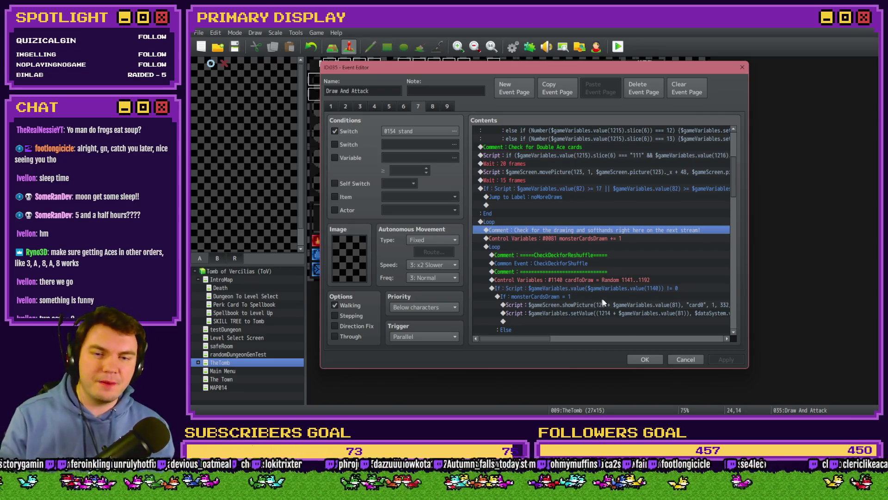
{"action": "left_click", "coordinate": [636, 358]}
{"action": "left_click", "coordinate": [240, 50]}
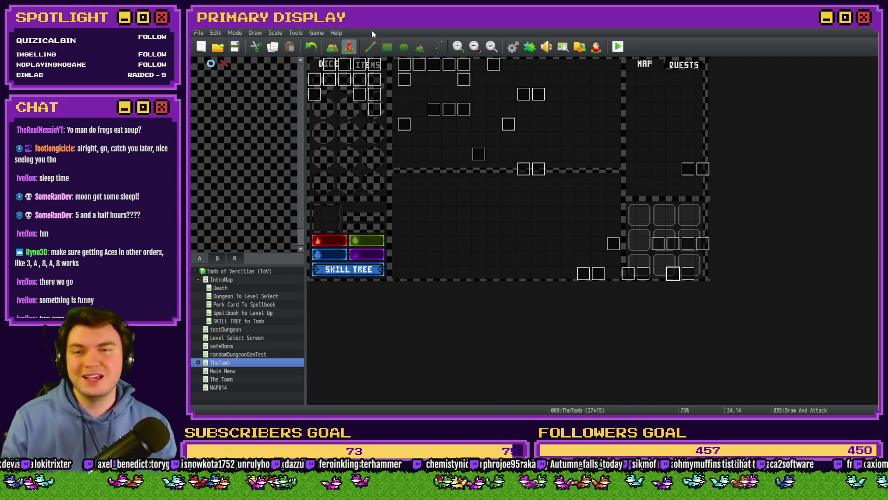